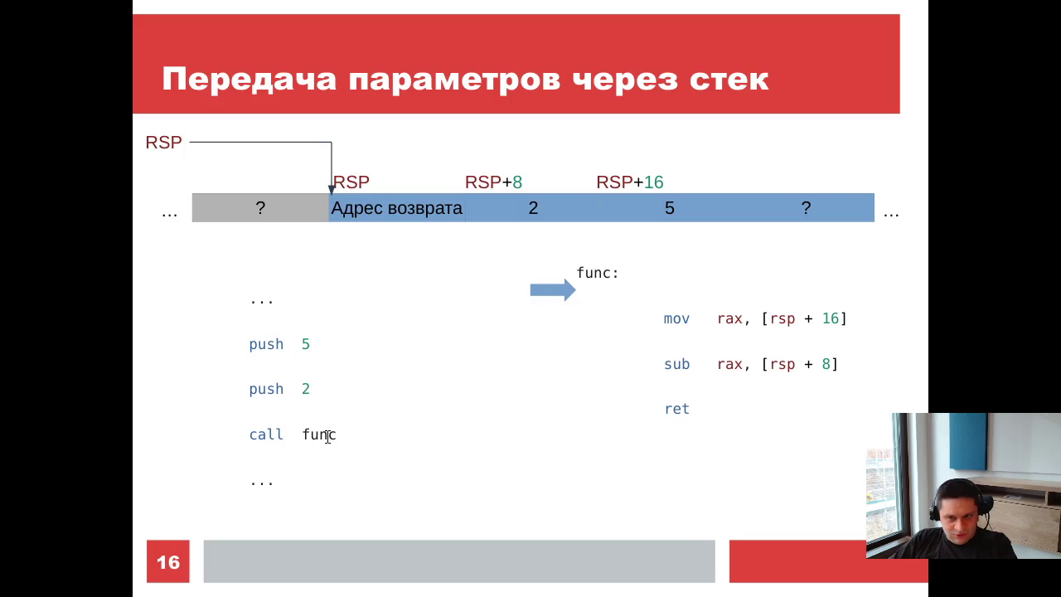
Revisit the earlier CALL/RET slides, then advance past slide 15 to where func has returned
{"action": "key", "text": "Left"}
{"action": "key", "text": "Left"}
{"action": "key", "text": "Left"}
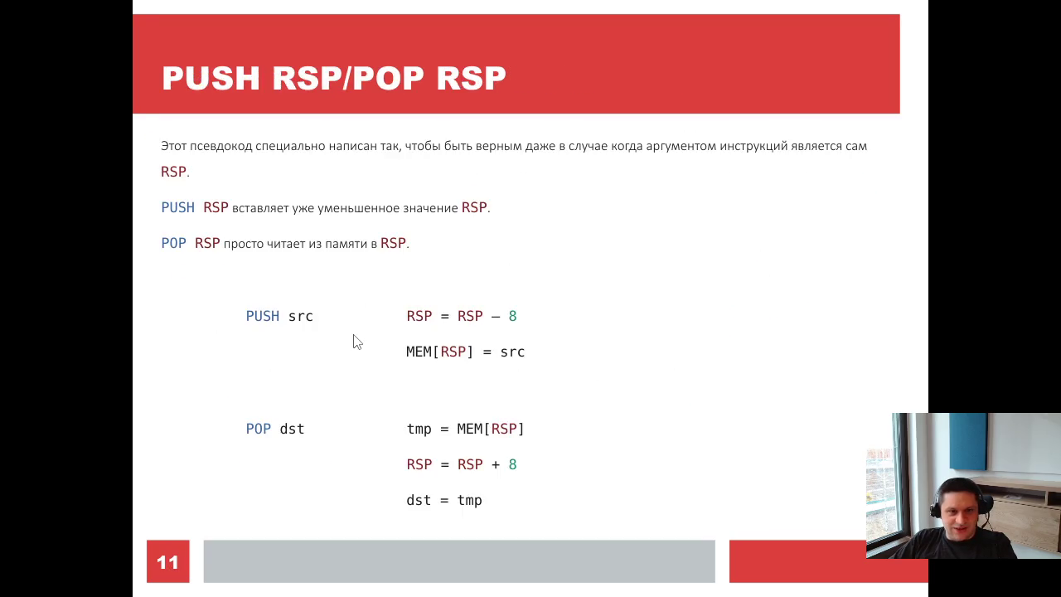
{"action": "key", "text": "Right"}
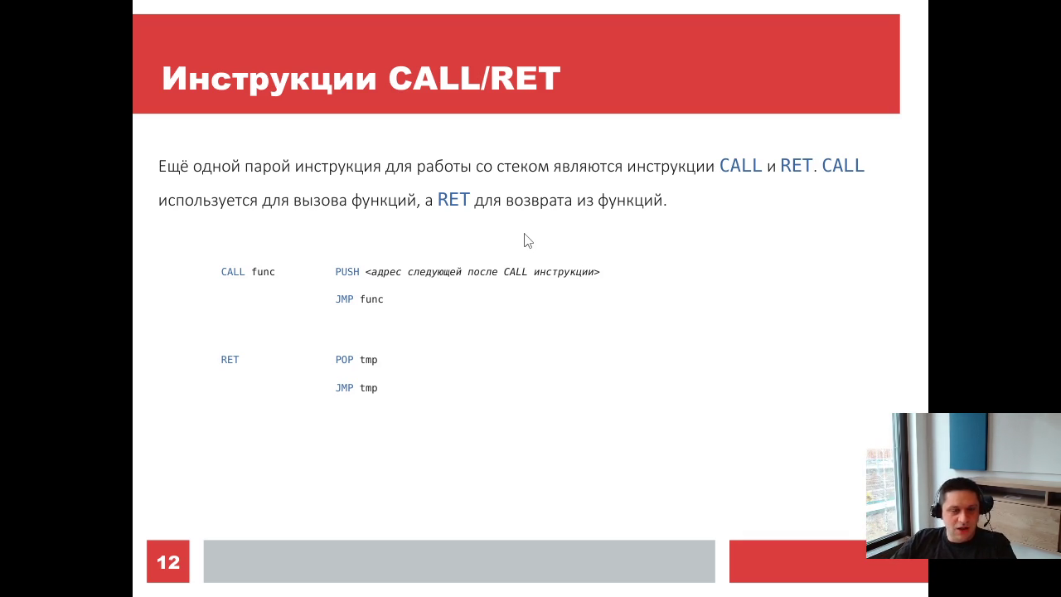
{"action": "key", "text": "Right"}
{"action": "key", "text": "Right"}
{"action": "key", "text": "Right"}
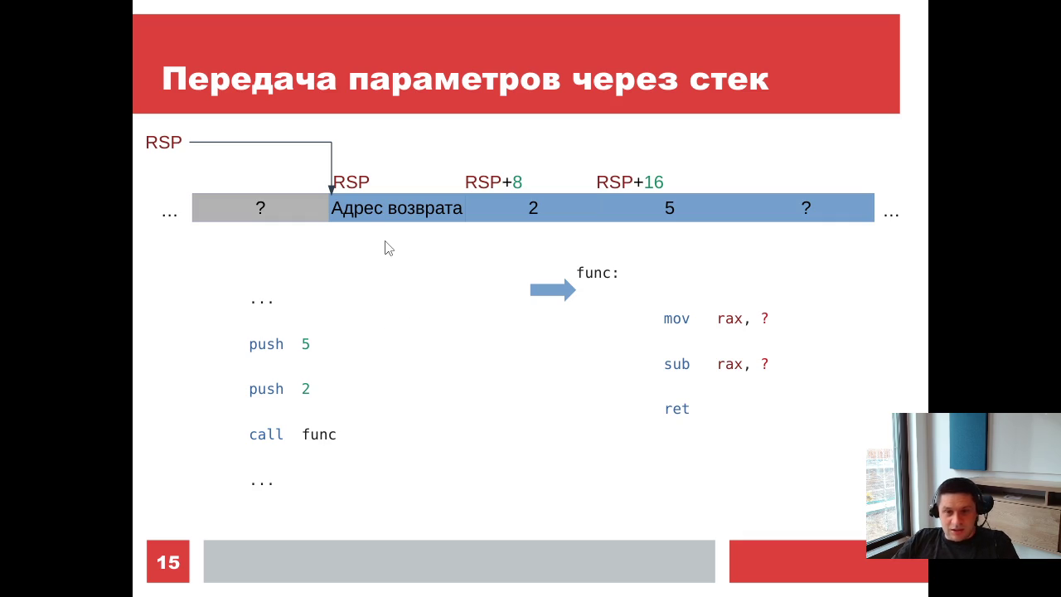
{"action": "key", "text": "Right"}
{"action": "key", "text": "Right"}
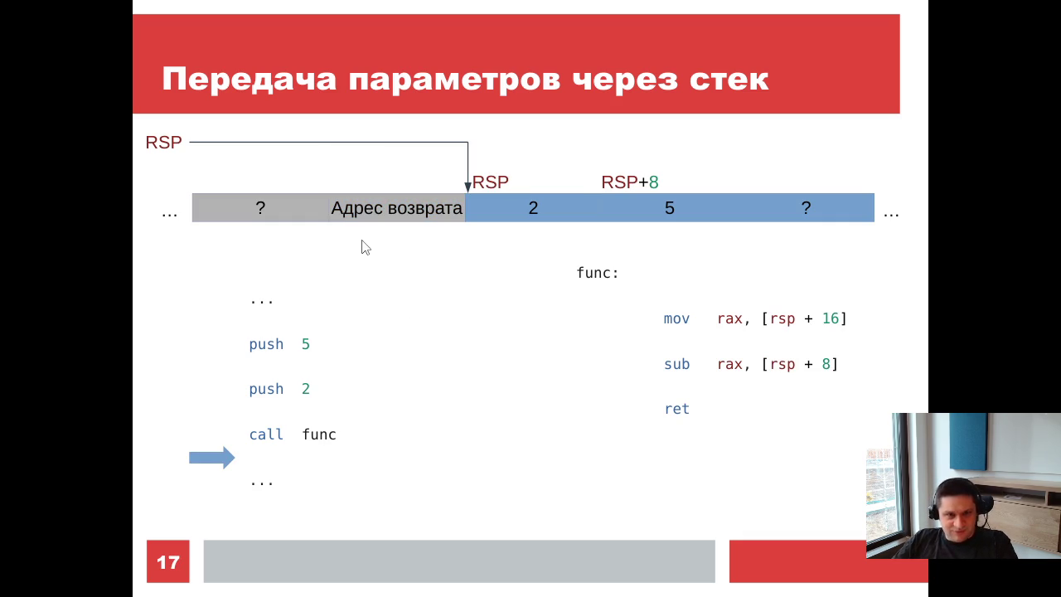
Step back once, then advance to slide 18 where add rsp, 16 clears the pushed 5 and 2
{"action": "key", "text": "Left"}
{"action": "key", "text": "Right"}
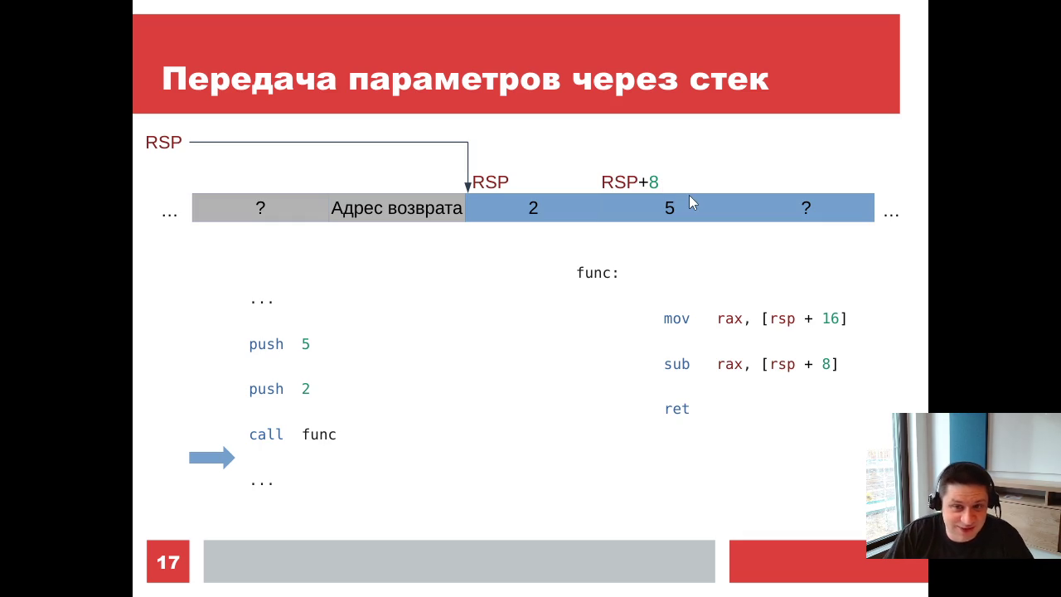
{"action": "key", "text": "Right"}
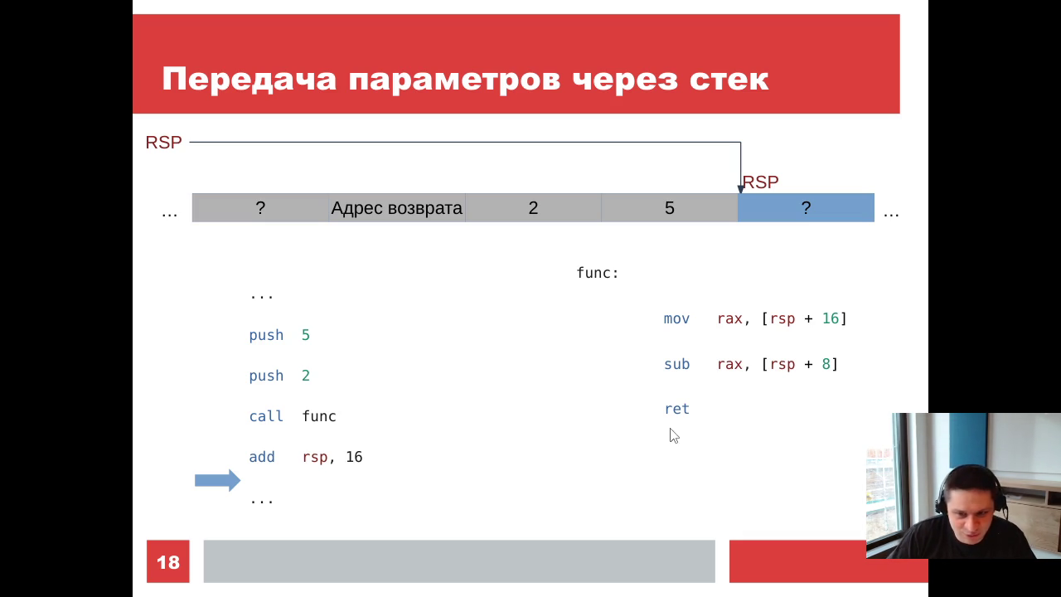
Advance past slide 19's question to slide 20, where func ends with add rsp, 16 before ret
{"action": "key", "text": "Right"}
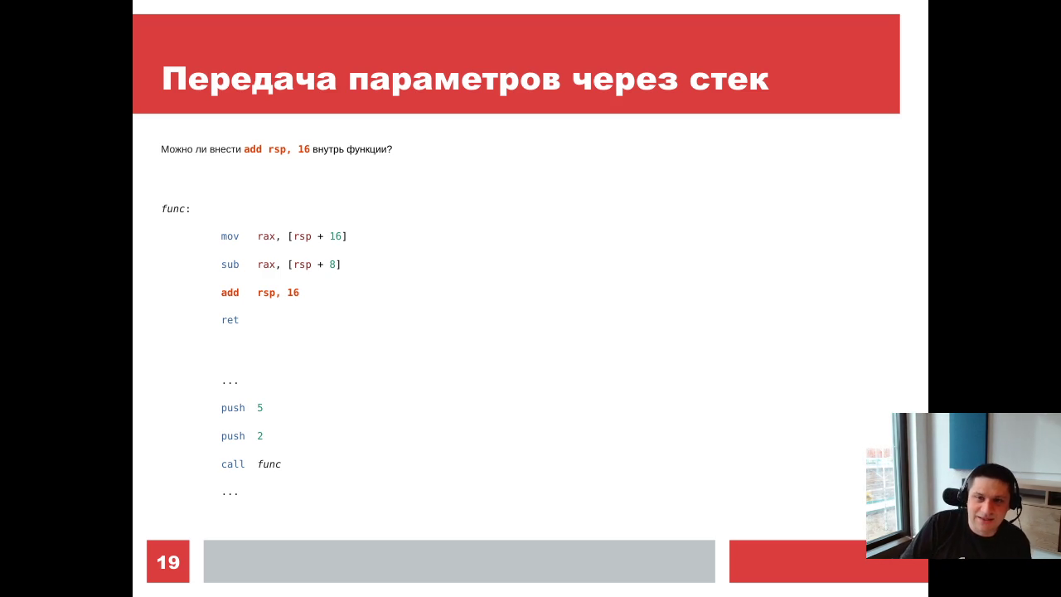
{"action": "key", "text": "Right"}
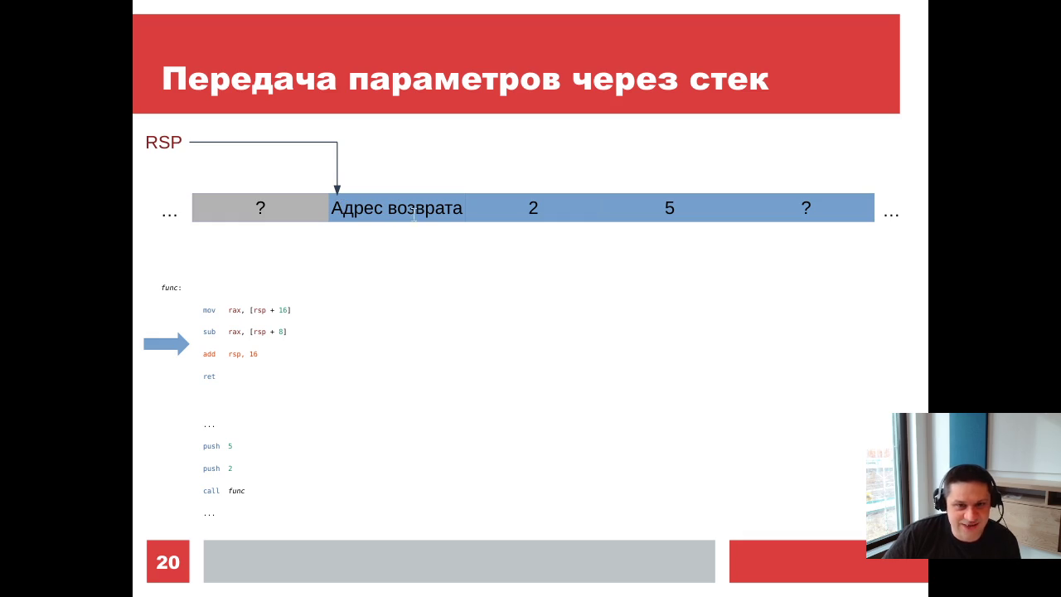
Advance through the broken-return step to the slide explaining the RET N instruction
{"action": "key", "text": "Right"}
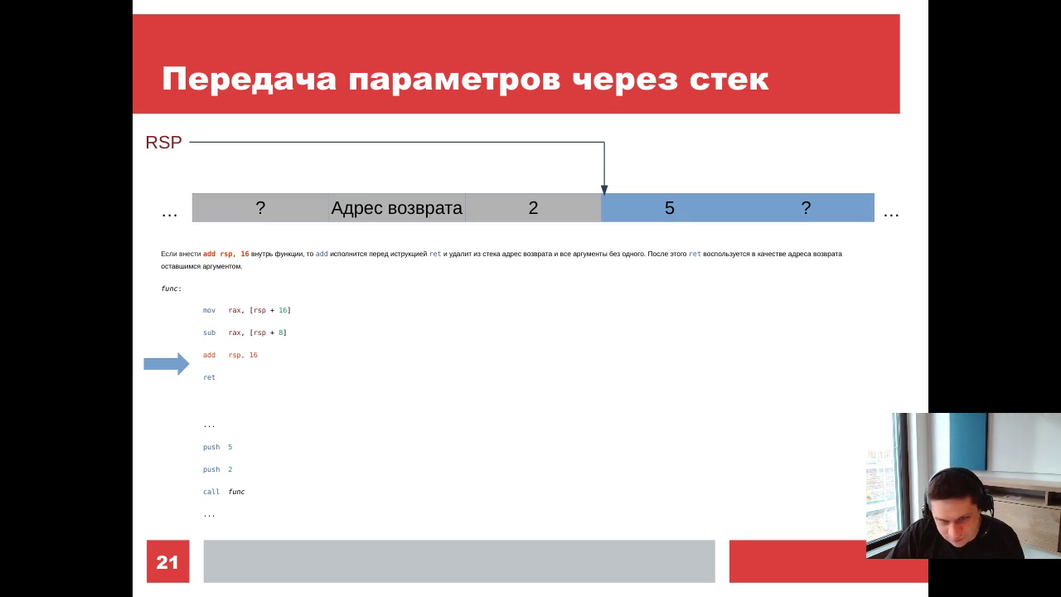
{"action": "key", "text": "Right"}
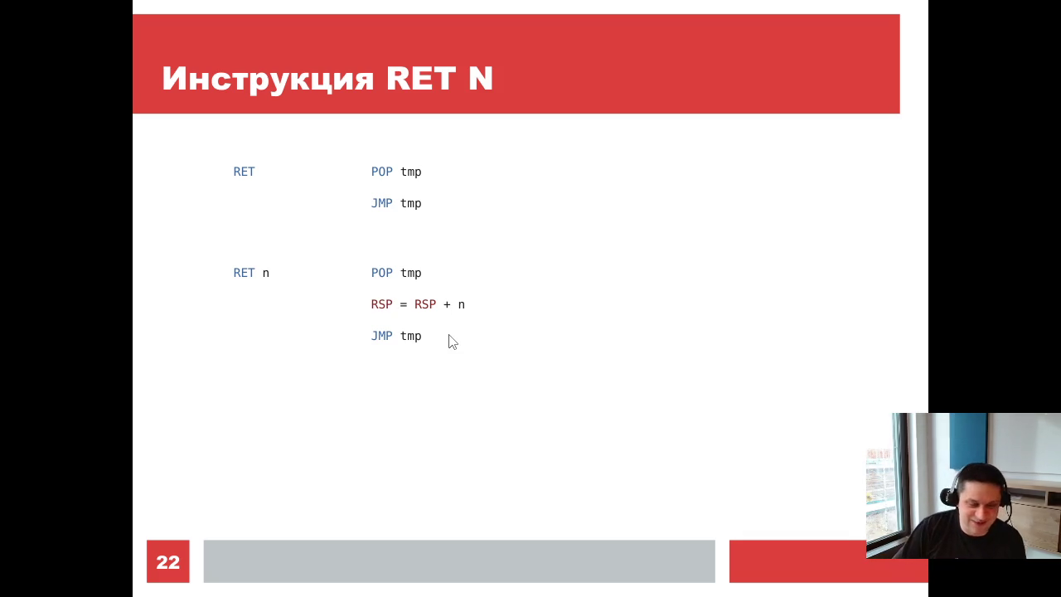
Move past the ret 16 example to slide 24 on local variables, stepping back once on the way
{"action": "key", "text": "Right"}
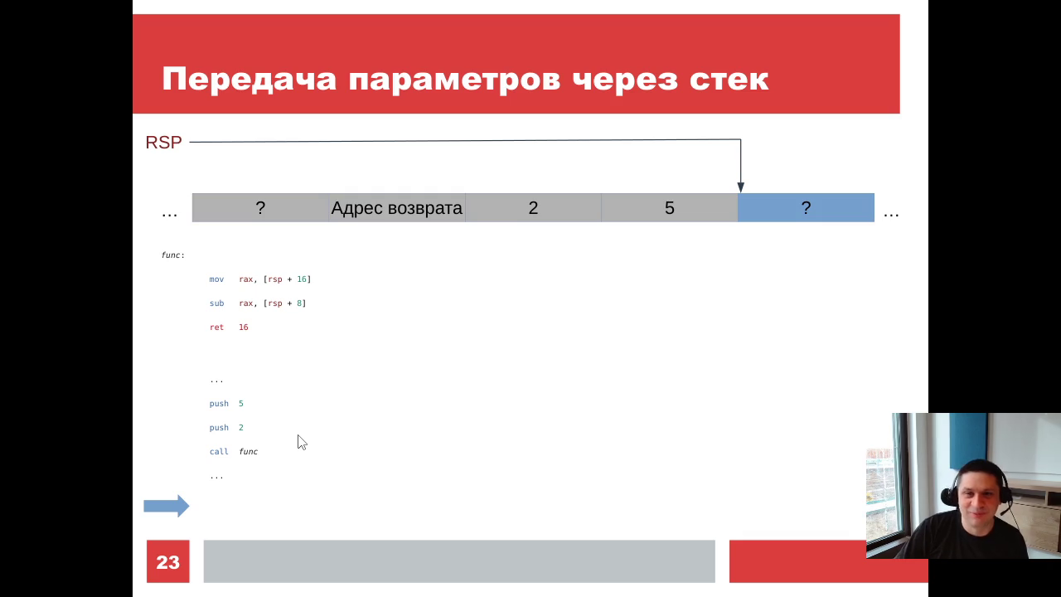
{"action": "key", "text": "Right"}
{"action": "key", "text": "Left"}
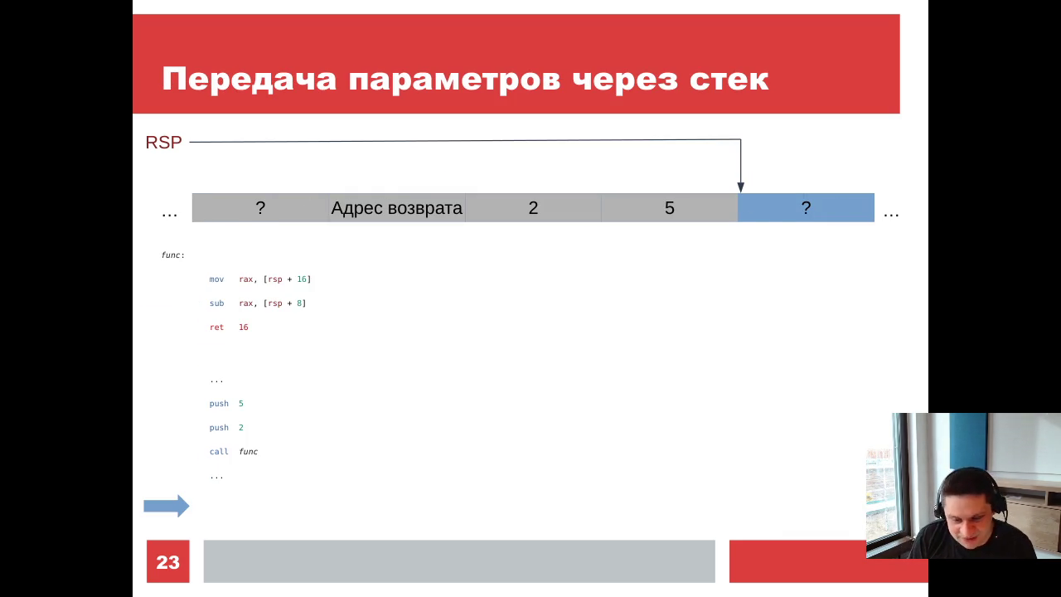
{"action": "key", "text": "Right"}
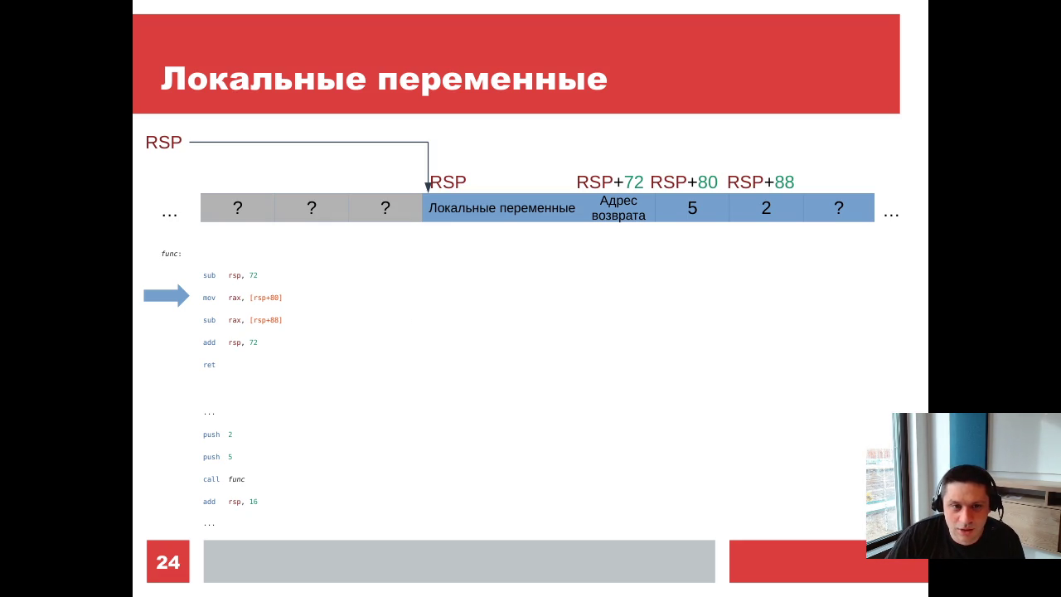
Advance to slide 25, 'Соглашения вызова функций'
{"action": "key", "text": "Right"}
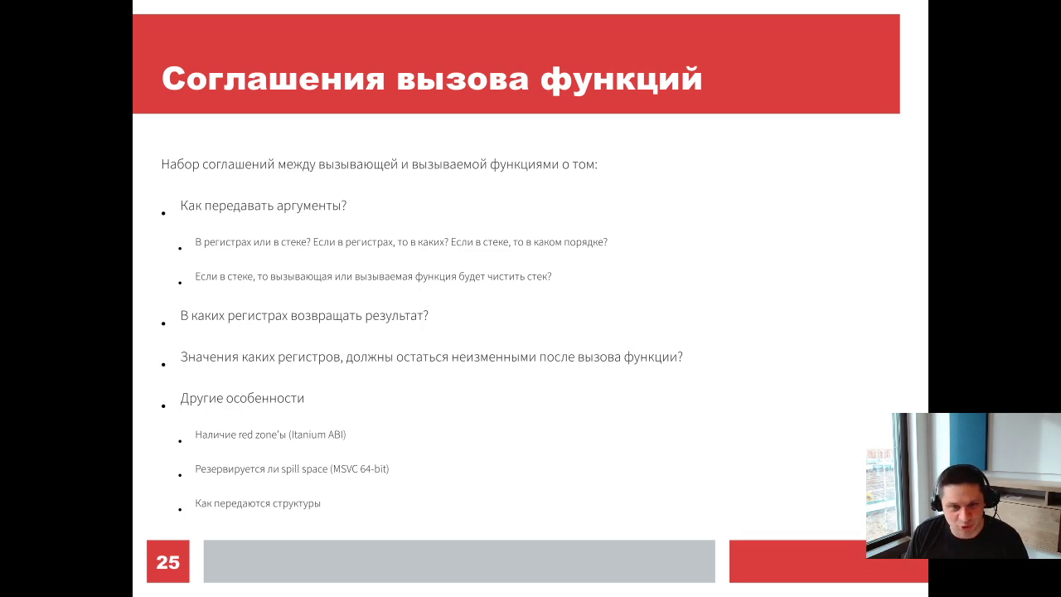
{"action": "key", "text": "Left"}
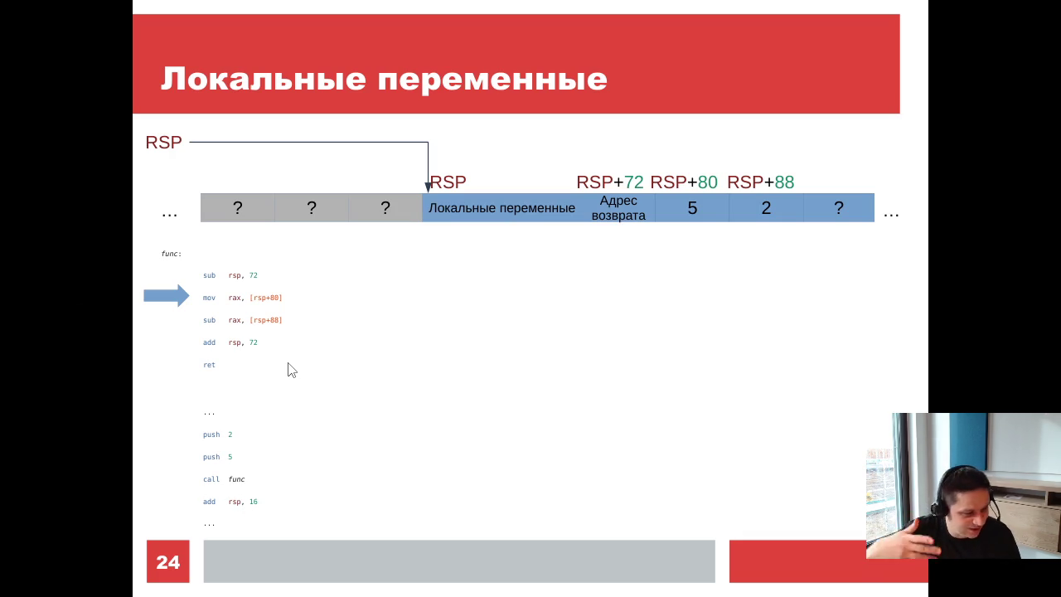
{"action": "key", "text": "Right"}
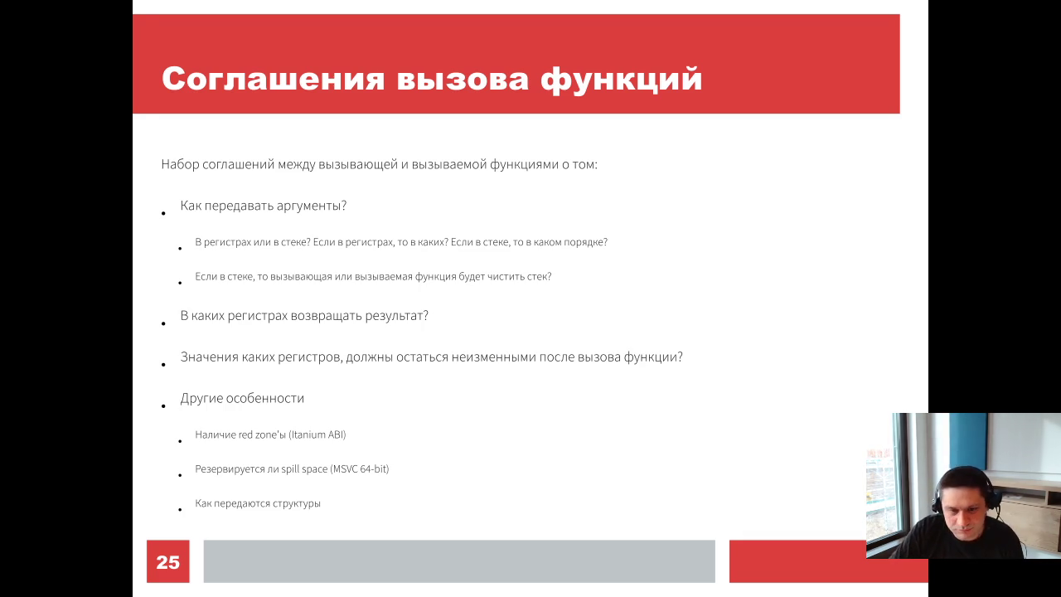
Advance to slide 26 on ABI-dependent conventions, then switch to the psABI GitLab page in Chrome
{"action": "key", "text": "Right"}
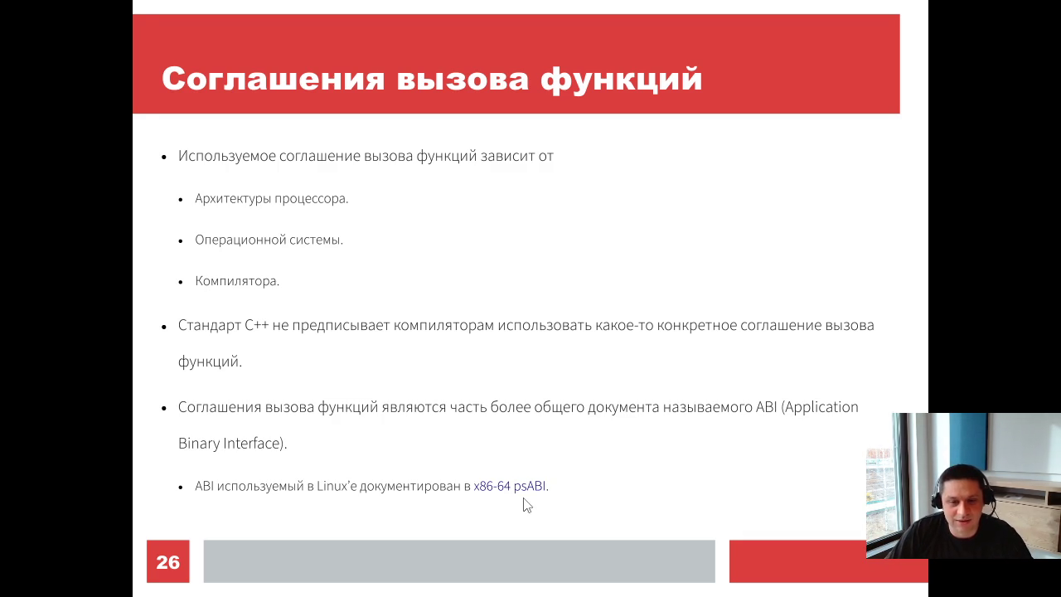
{"action": "key", "text": "alt+Tab"}
{"action": "key", "text": "alt+Tab"}
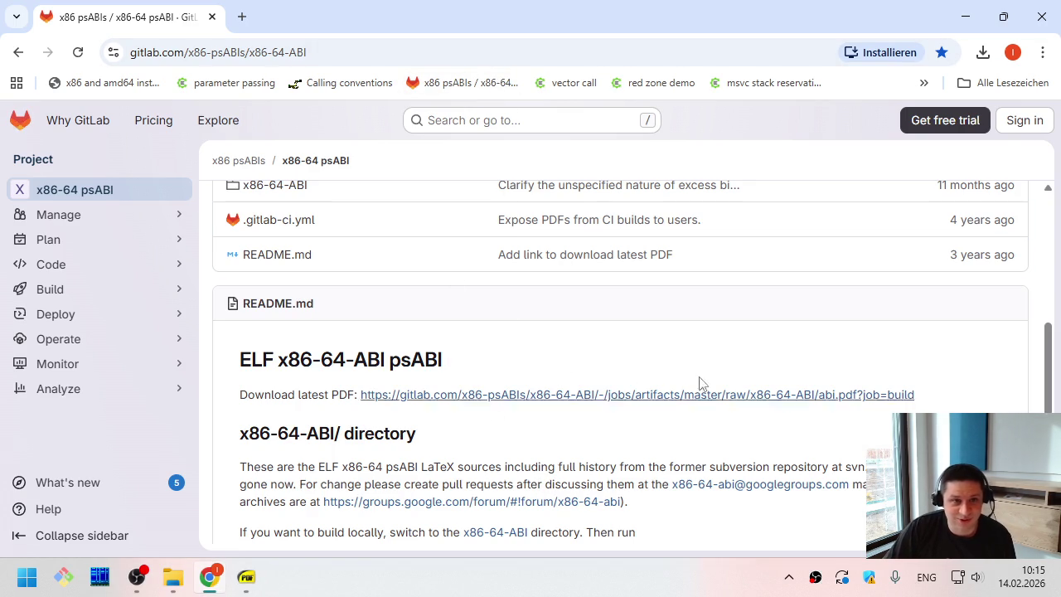
Download abi.pdf via the README's 'Download latest PDF' link and return to SumatraPDF
{"action": "mouse_move", "coordinate": [608, 426]}
{"action": "left_mouse_down"}
{"action": "mouse_move", "coordinate": [602, 343]}
{"action": "mouse_move", "coordinate": [611, 348]}
{"action": "left_mouse_up"}
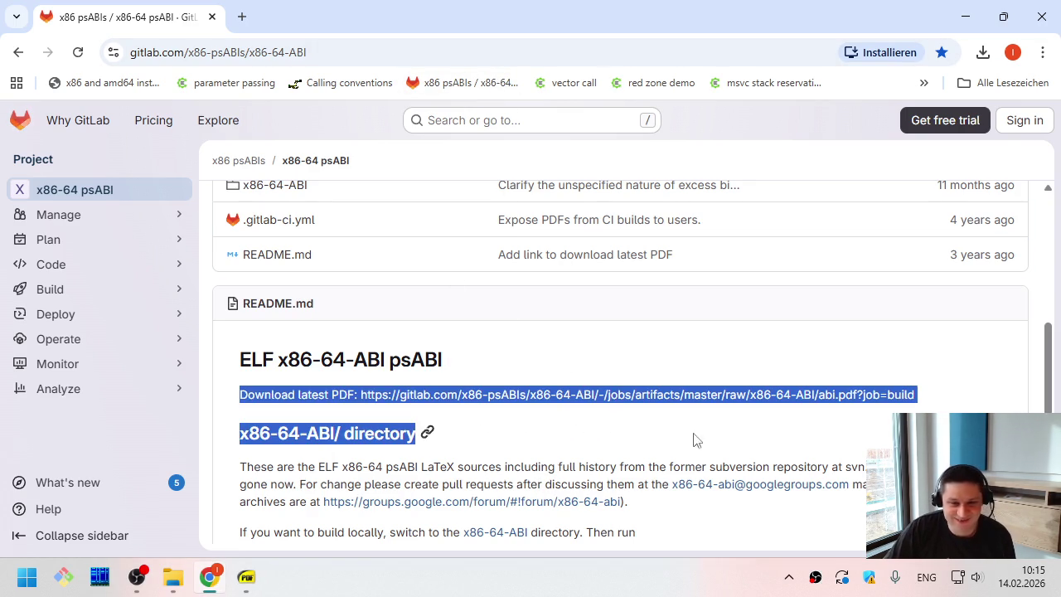
{"action": "left_click", "coordinate": [893, 354]}
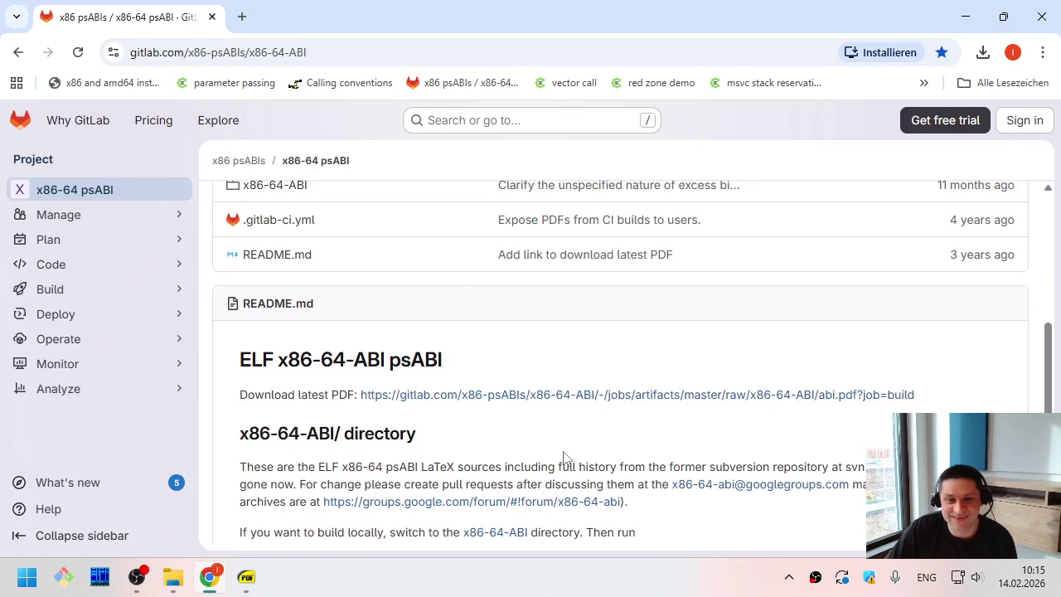
{"action": "left_click", "coordinate": [681, 397]}
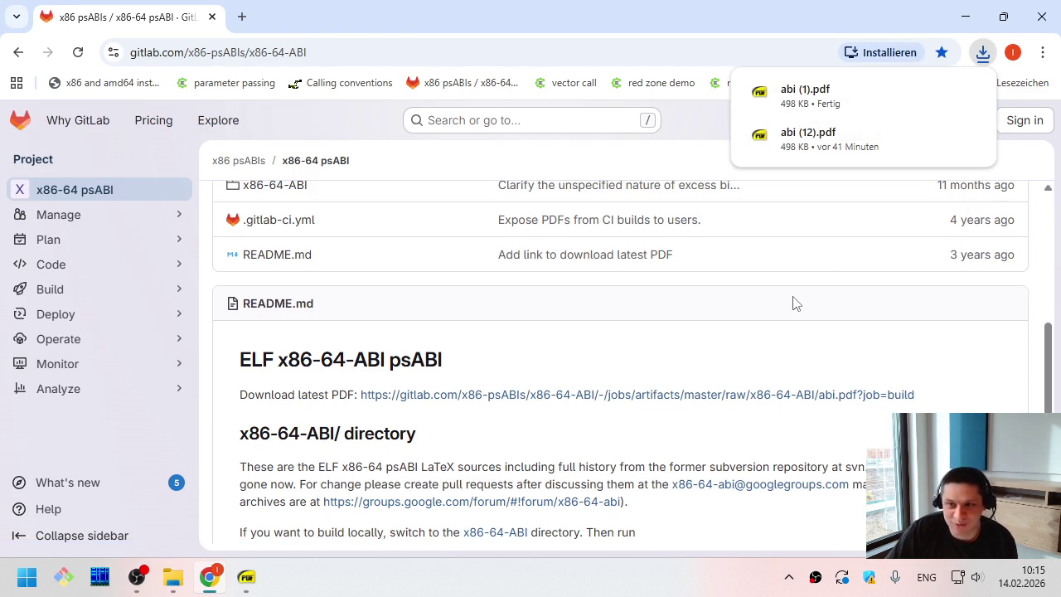
{"action": "left_click", "coordinate": [253, 585]}
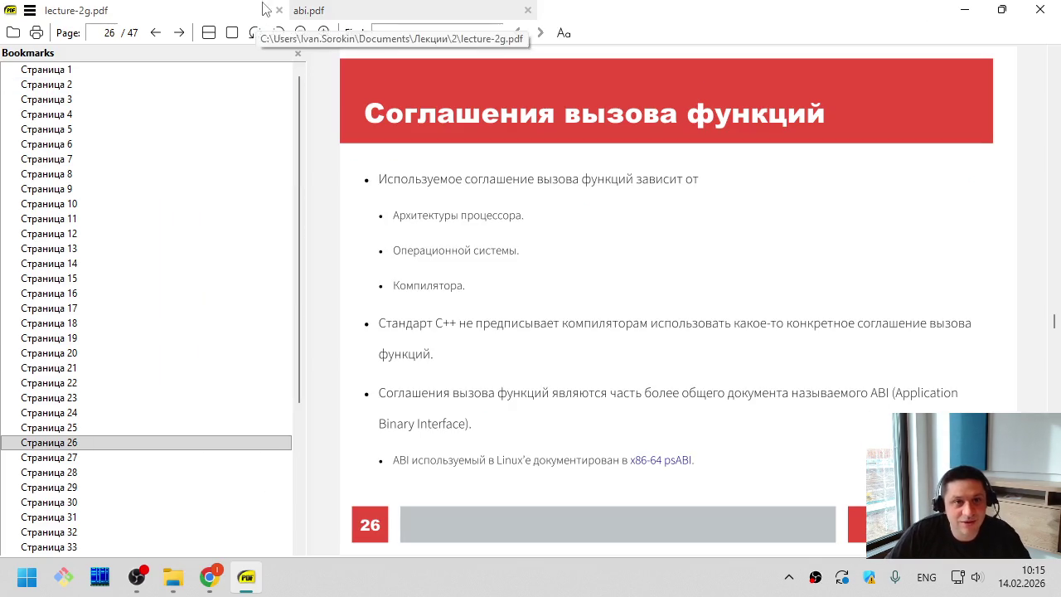
Open abi.pdf and jump through the bookmarks to the Function Calling Sequence section
{"action": "left_click", "coordinate": [371, 19]}
{"action": "scroll", "coordinate": [501, 248], "scroll_direction": "down", "scroll_amount": 3}
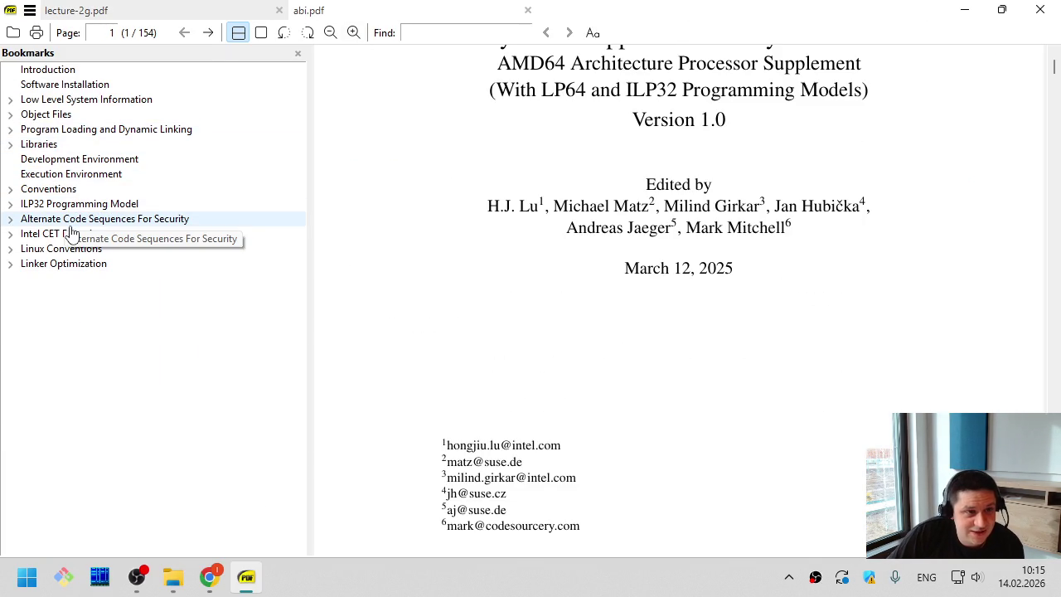
{"action": "left_click", "coordinate": [10, 189]}
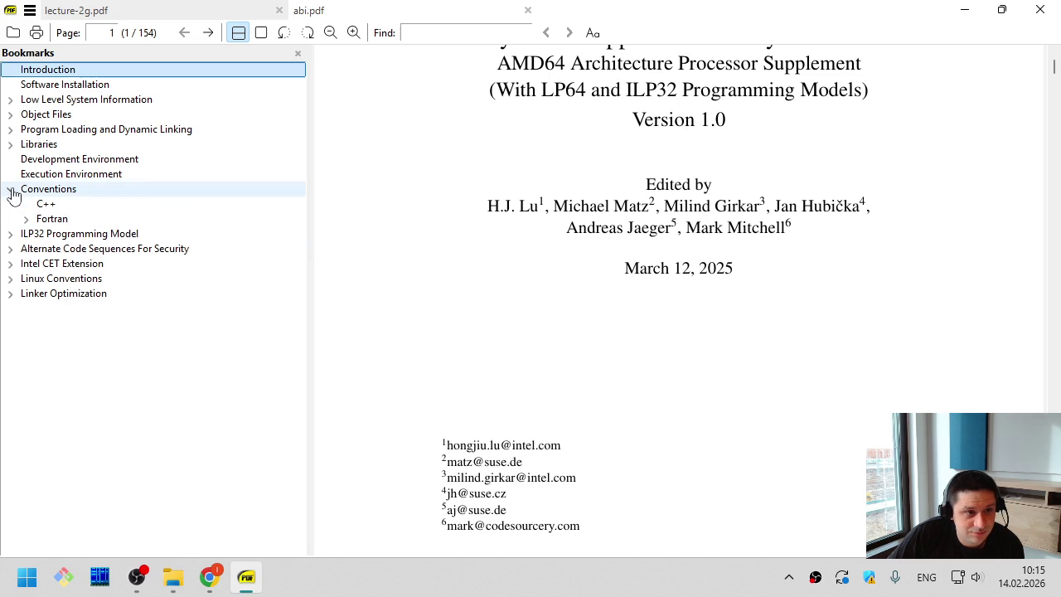
{"action": "left_click", "coordinate": [10, 145]}
{"action": "left_click", "coordinate": [10, 129]}
{"action": "left_click", "coordinate": [10, 114]}
{"action": "left_click", "coordinate": [10, 99]}
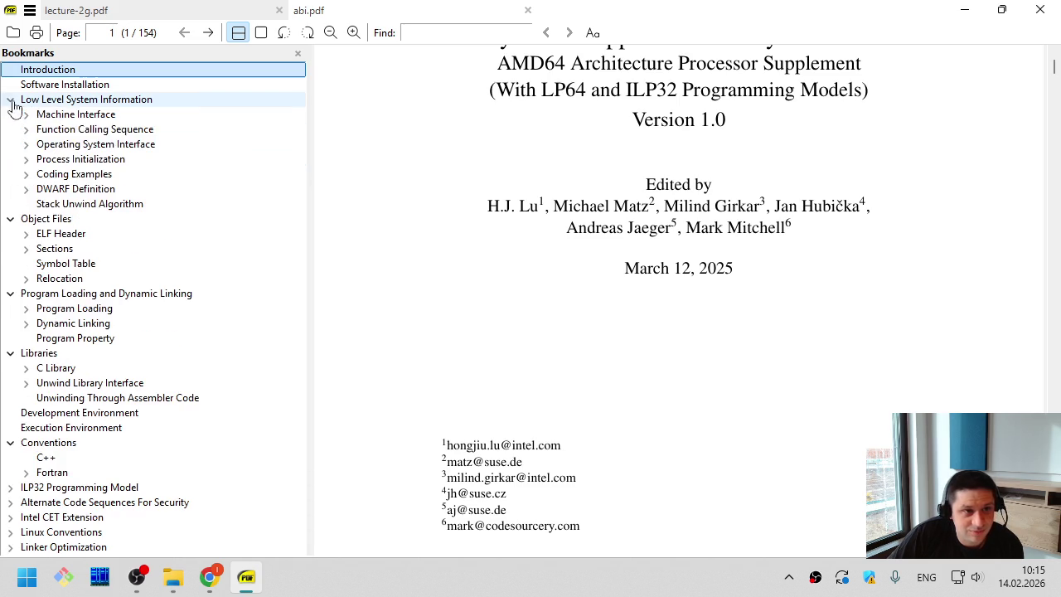
{"action": "left_click", "coordinate": [95, 129]}
Page through Parameter Passing to Figure 3.4: Register Usage on page 27
{"action": "left_click", "coordinate": [857, 278]}
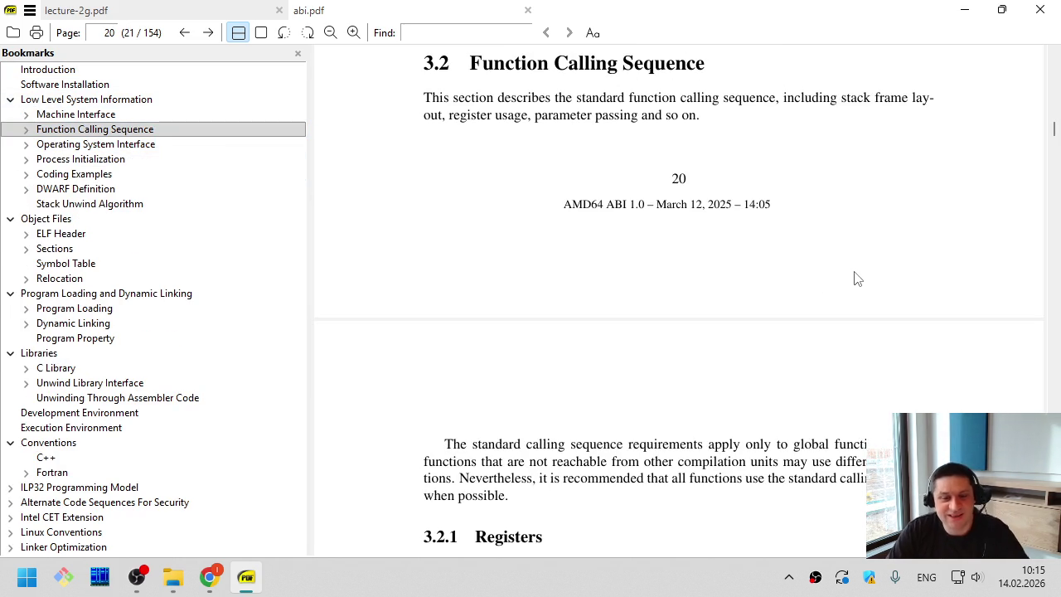
{"action": "key", "text": "Page_Down"}
{"action": "key", "text": "Page_Down"}
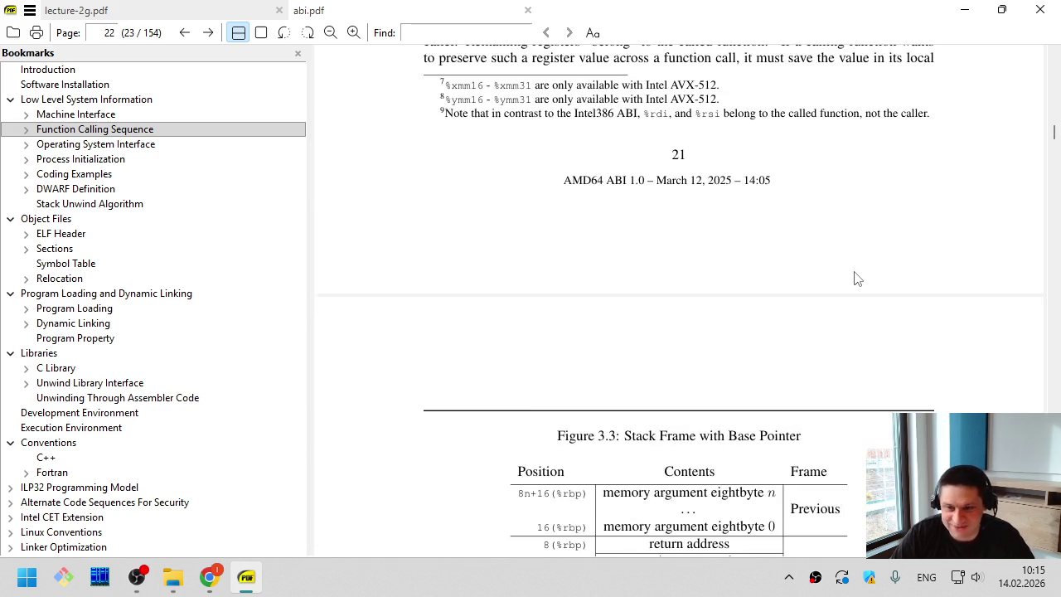
{"action": "key", "text": "Page_Down"}
{"action": "key", "text": "Page_Down"}
{"action": "key", "text": "Page_Down"}
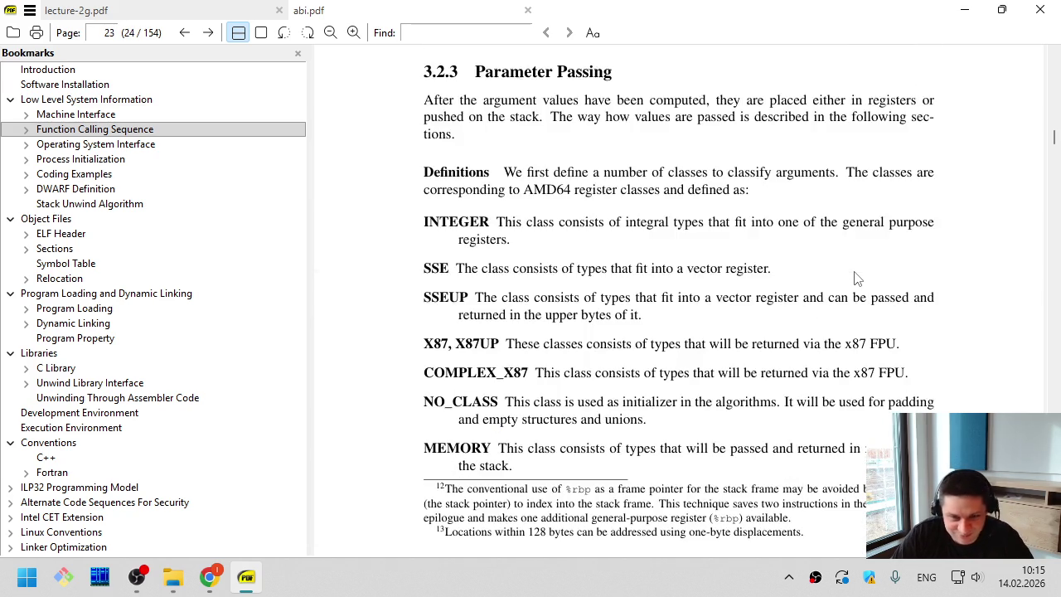
{"action": "key", "text": "Page_Down"}
{"action": "key", "text": "Page_Down"}
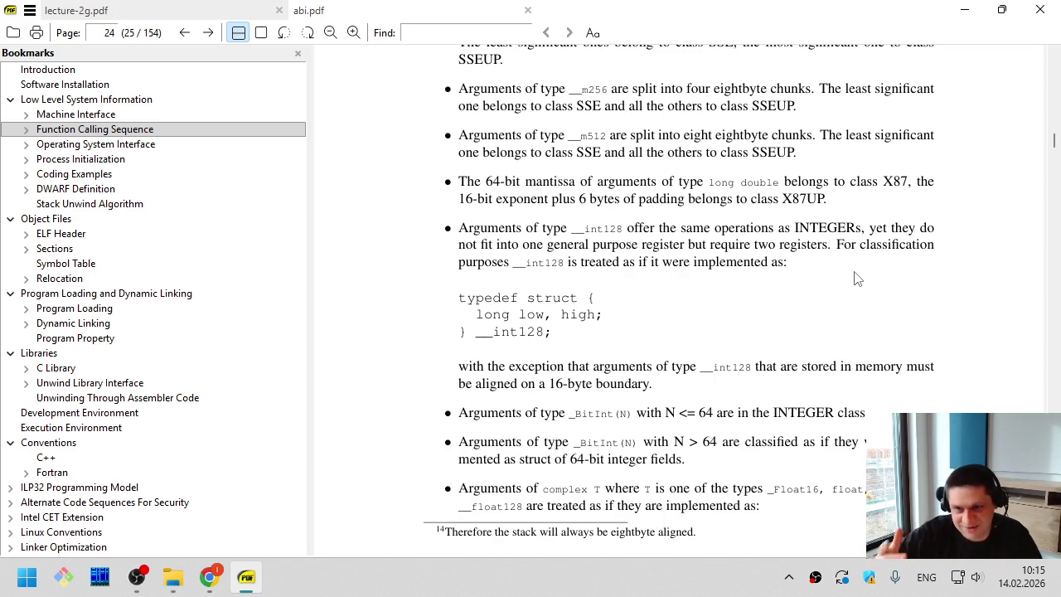
{"action": "key", "text": "Page_Down"}
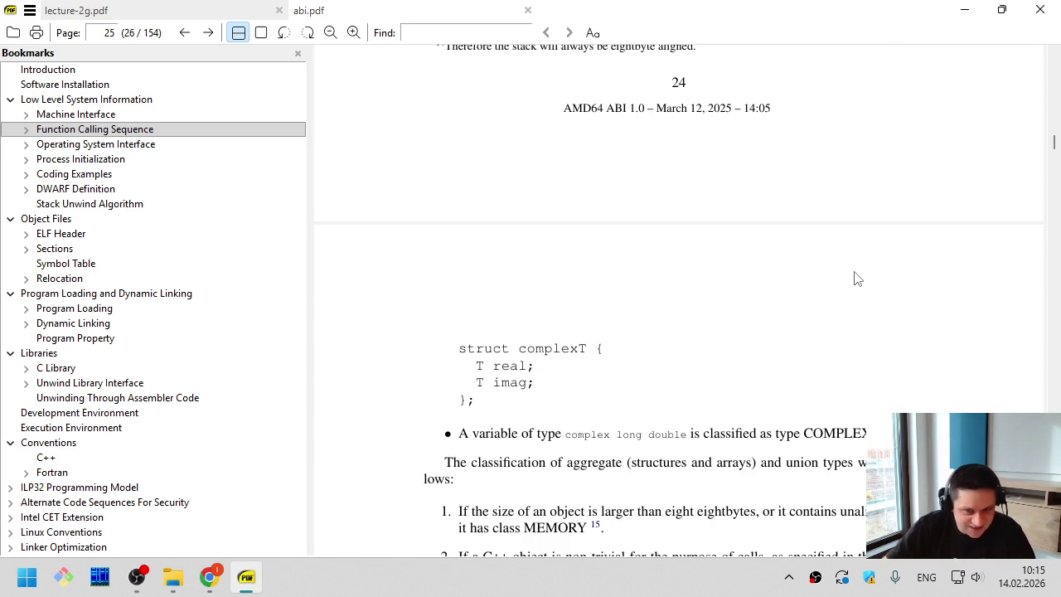
{"action": "key", "text": "Page_Down"}
{"action": "key", "text": "Page_Down"}
{"action": "key", "text": "Page_Down"}
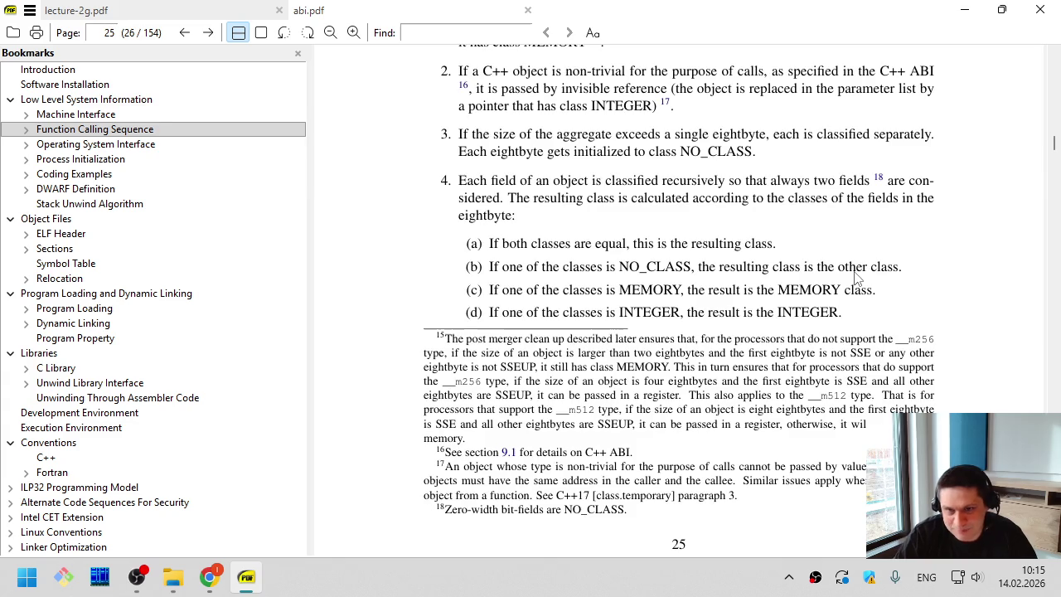
{"action": "key", "text": "Page_Down"}
{"action": "scroll", "coordinate": [857, 278], "scroll_direction": "down", "scroll_amount": 4}
{"action": "scroll", "coordinate": [857, 279], "scroll_direction": "down", "scroll_amount": 1}
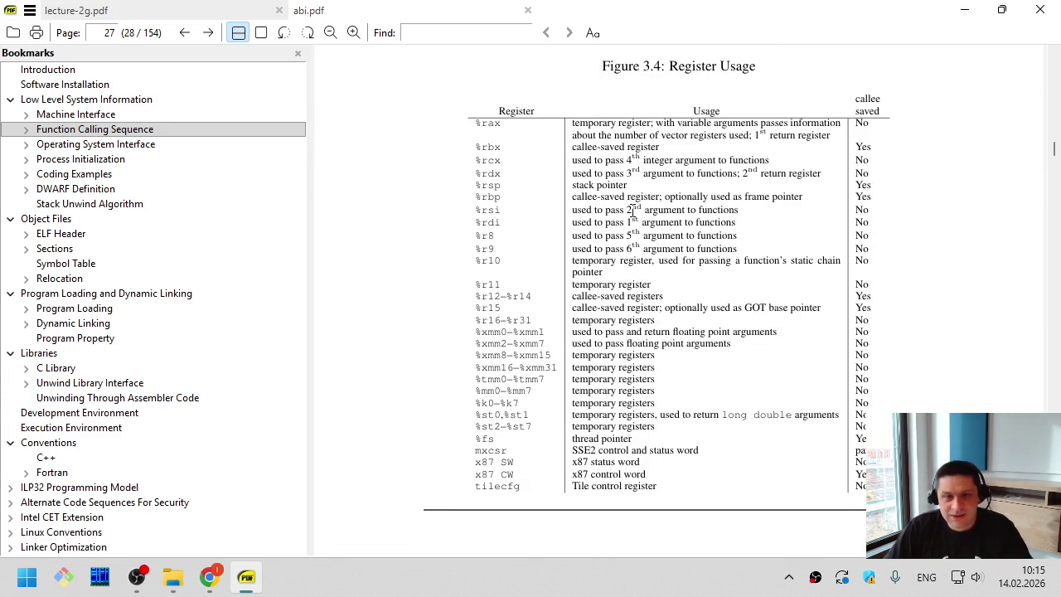
Open godbolt.org in a new Chrome tab and delete the old source code
{"action": "left_click", "coordinate": [214, 580]}
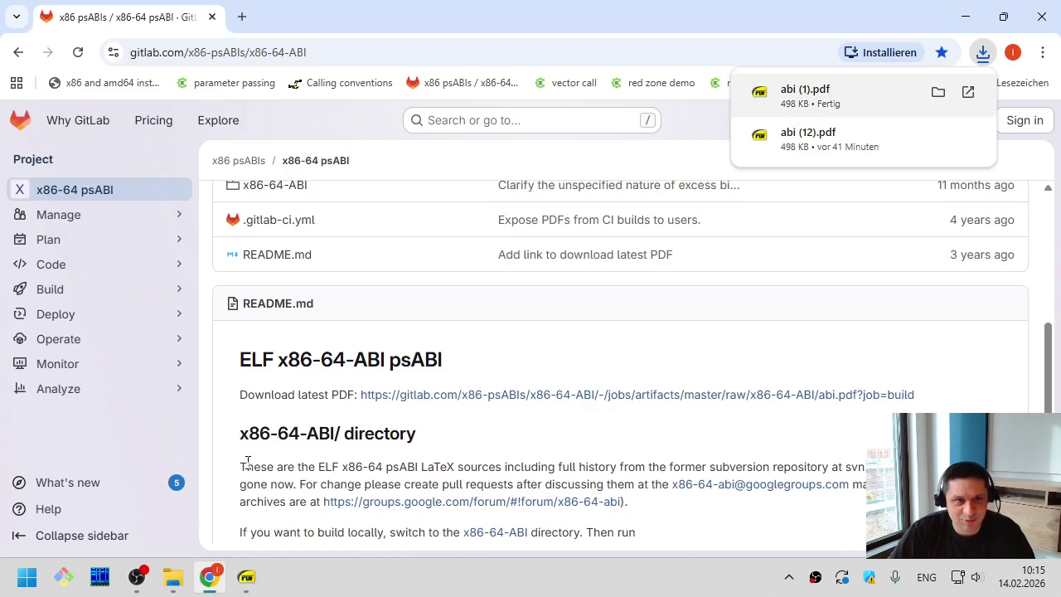
{"action": "key", "text": "ctrl+t"}
{"action": "type", "text": "godb"}
{"action": "key", "text": "Return"}
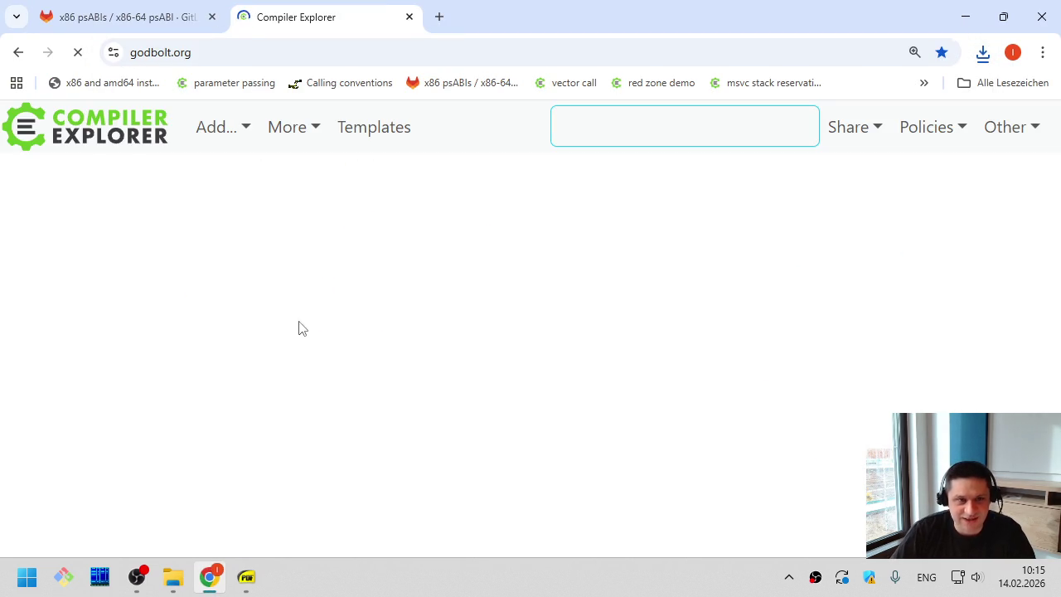
{"action": "key", "text": "ctrl+a"}
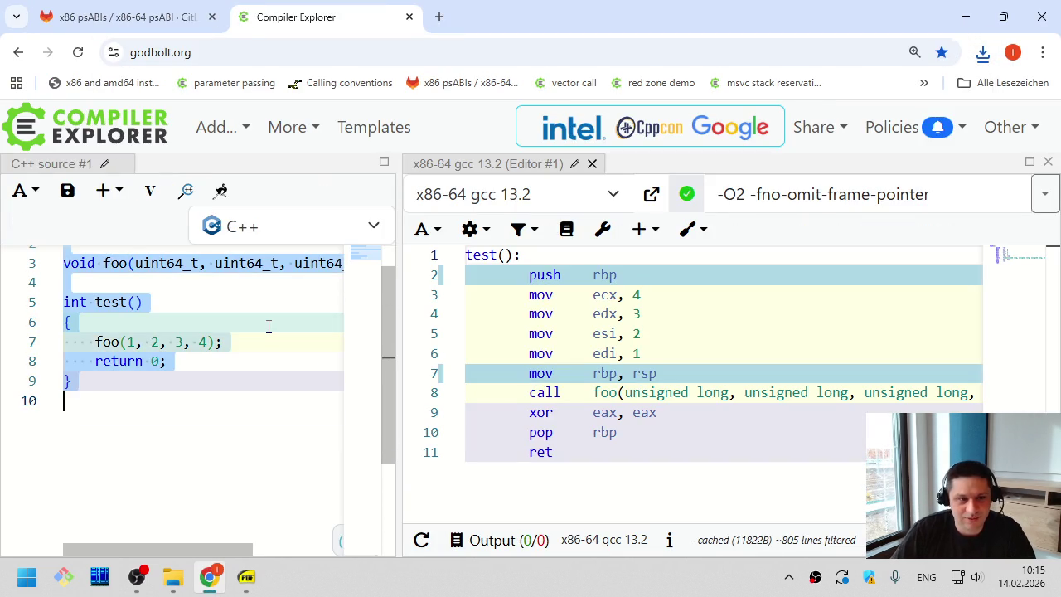
{"action": "key", "text": "Delete"}
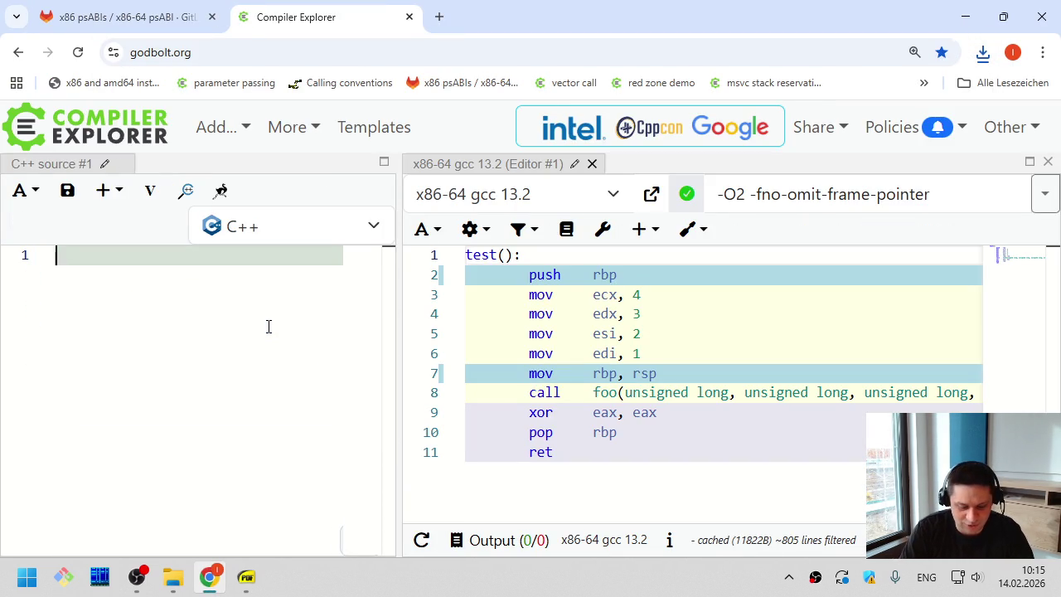
Write '#include <cstdint>' and int32_t foo(int32_t a, int32_t b) returning a - b
{"action": "type", "text": "#include <cs"}
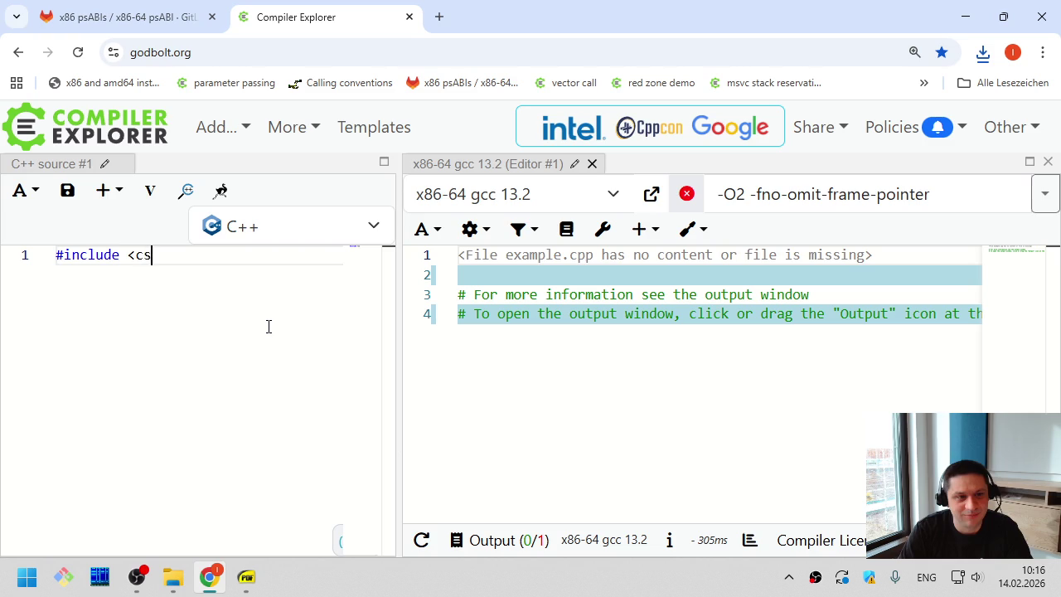
{"action": "type", "text": "tdint>"}
{"action": "key", "text": "Return"}
{"action": "key", "text": "Return"}
{"action": "type", "text": "int32_t foo"}
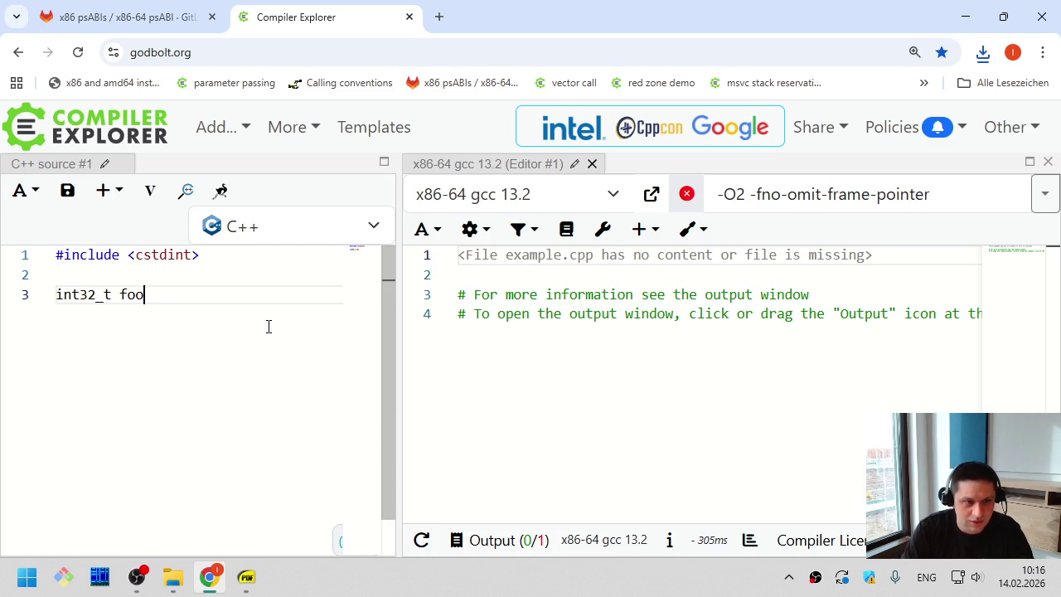
{"action": "type", "text": "(int32_t a, int"}
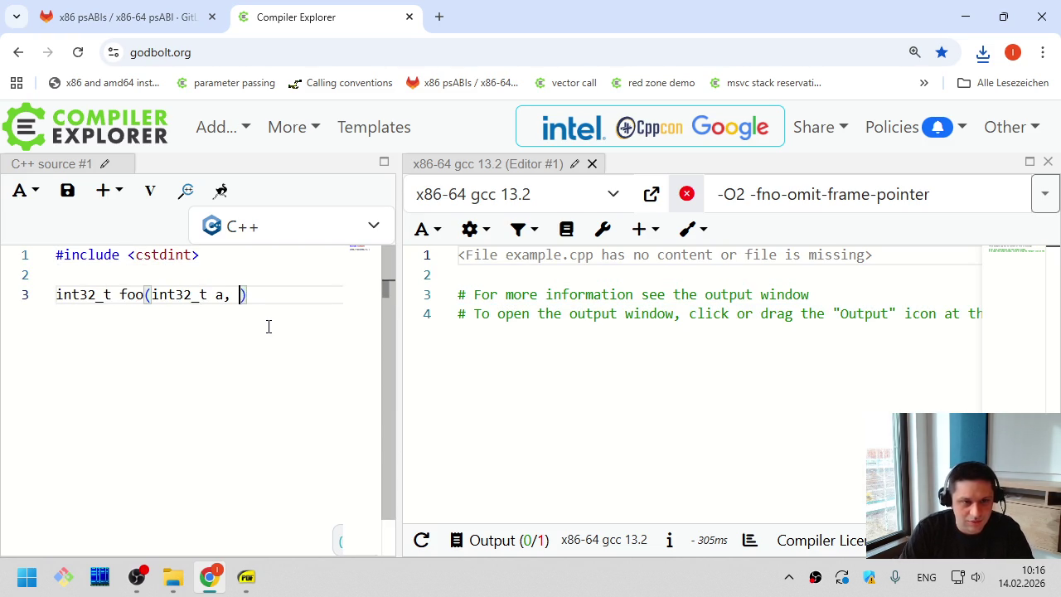
{"action": "type", "text": "32_t b)"}
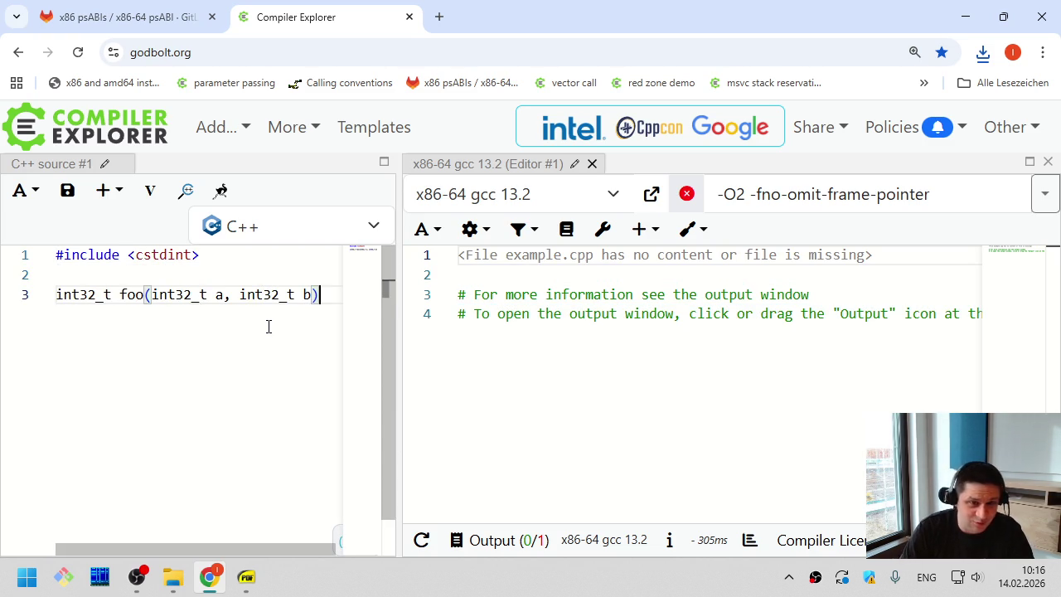
{"action": "key", "text": "Return"}
{"action": "type", "text": "{"}
{"action": "key", "text": "Return"}
{"action": "type", "text": "return a - b;"}
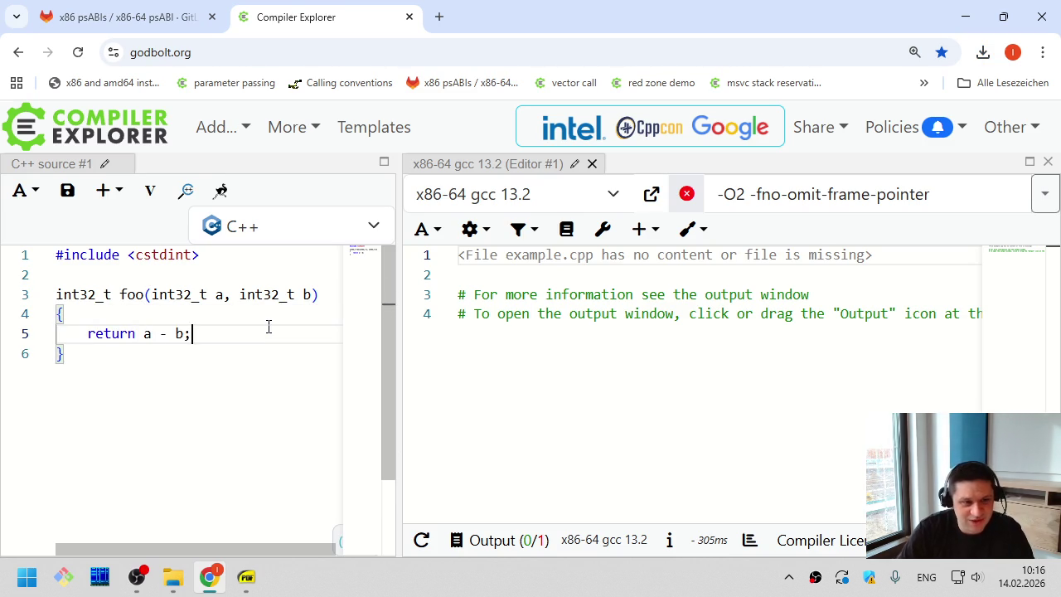
{"action": "key", "text": "Down"}
{"action": "key", "text": "Return"}
{"action": "key", "text": "Up"}
{"action": "key", "text": "Up"}
{"action": "key", "text": "Up"}
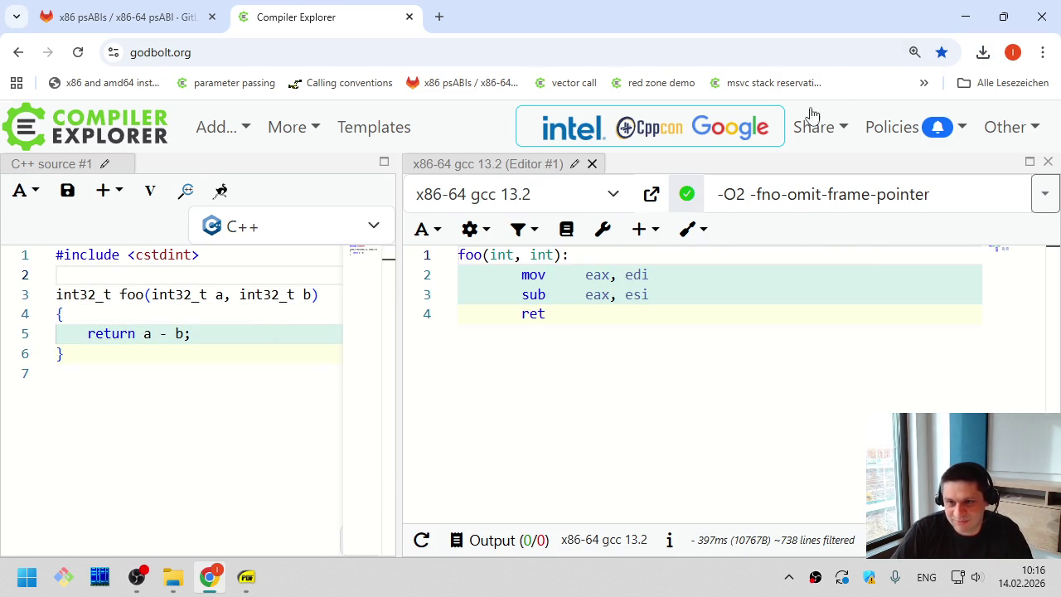
{"action": "left_click_drag", "start_coordinate": [751, 196], "coordinate": [1027, 195]}
Compile with -O2 only and add /*eax*/ /*edi*/ /*esi*/ comments above foo's signature
{"action": "key", "text": "BackSpace"}
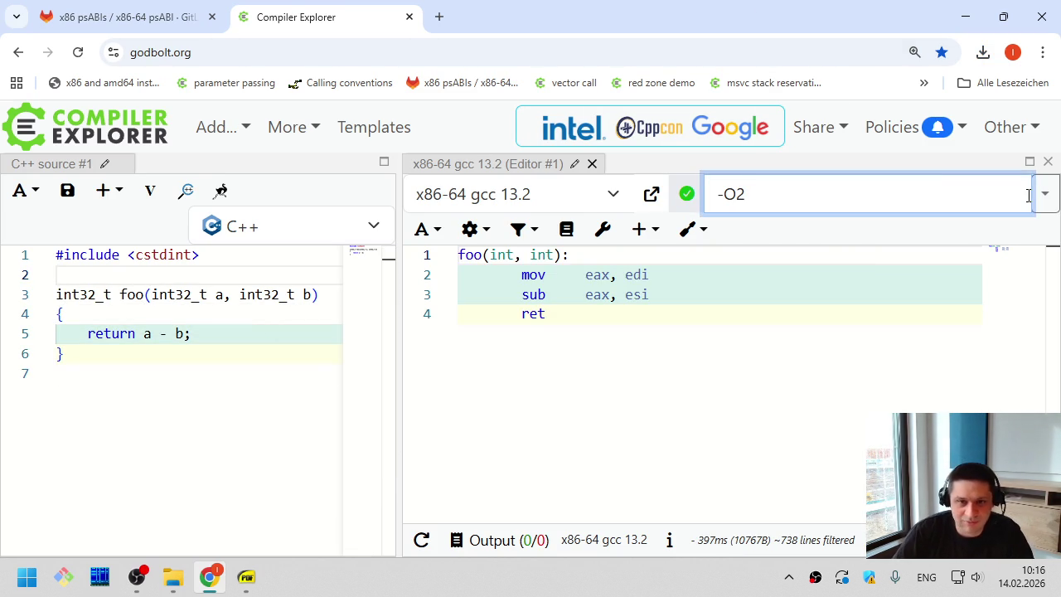
{"action": "left_click", "coordinate": [96, 274]}
{"action": "key", "text": "Return"}
{"action": "type", "text": "/"}
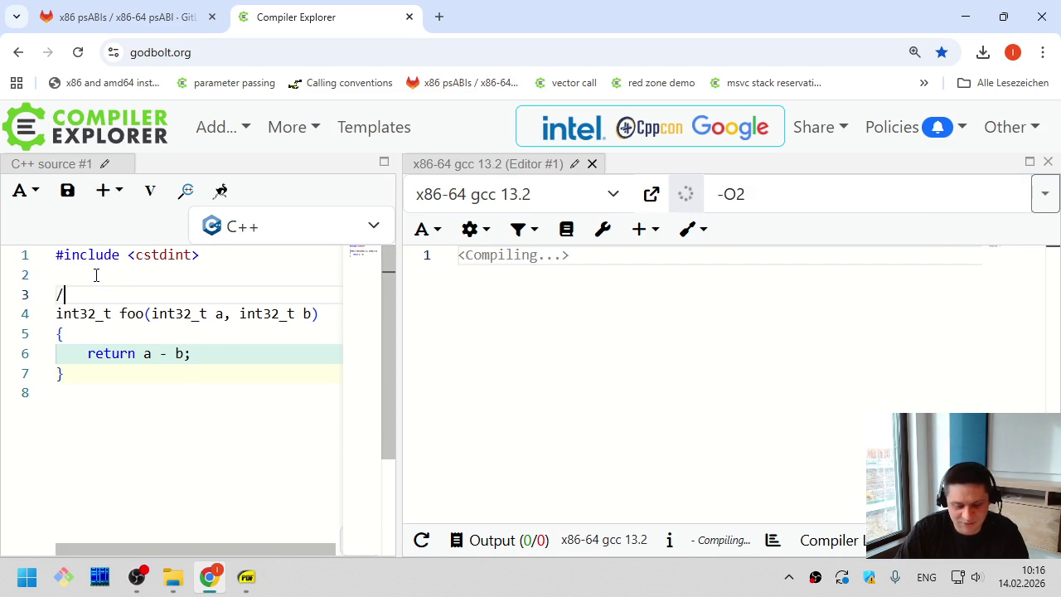
{"action": "type", "text": "*eax*/"}
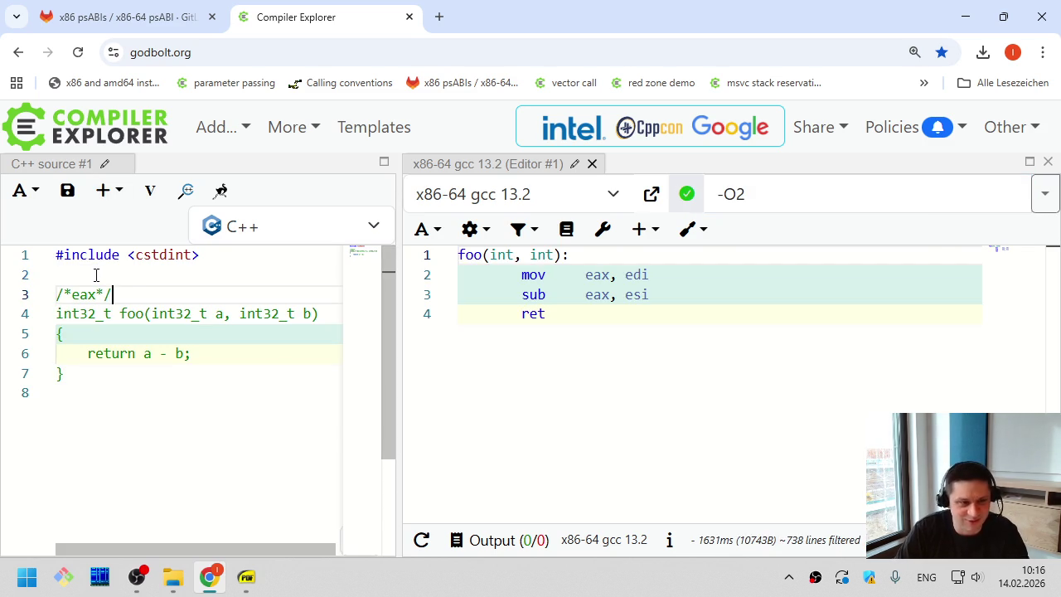
{"action": "type", "text": "     /*edi*/    /*esi"}
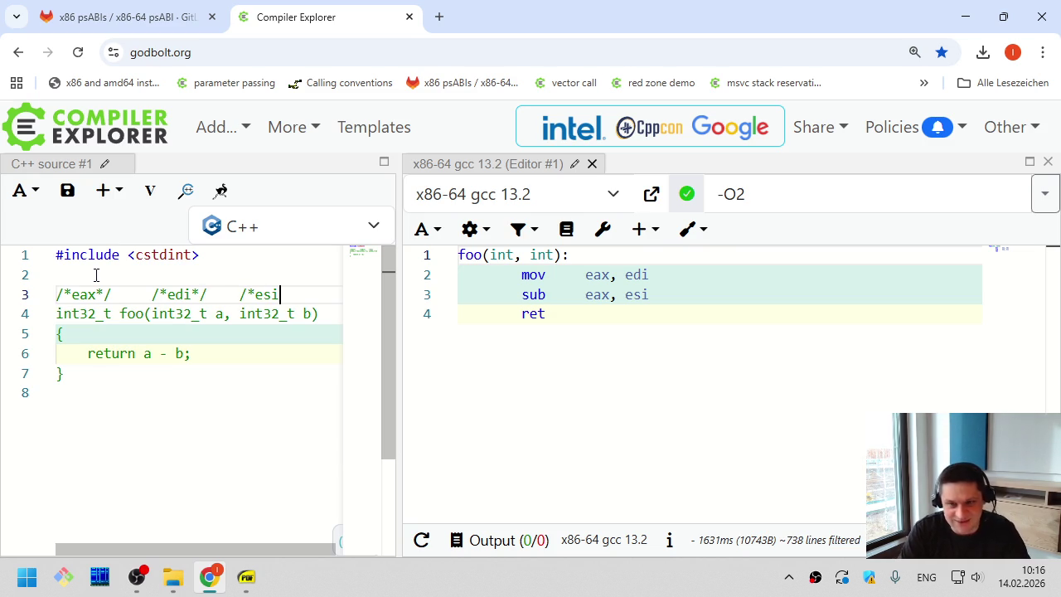
{"action": "type", "text": "*/"}
{"action": "key", "text": "ctrl+End"}
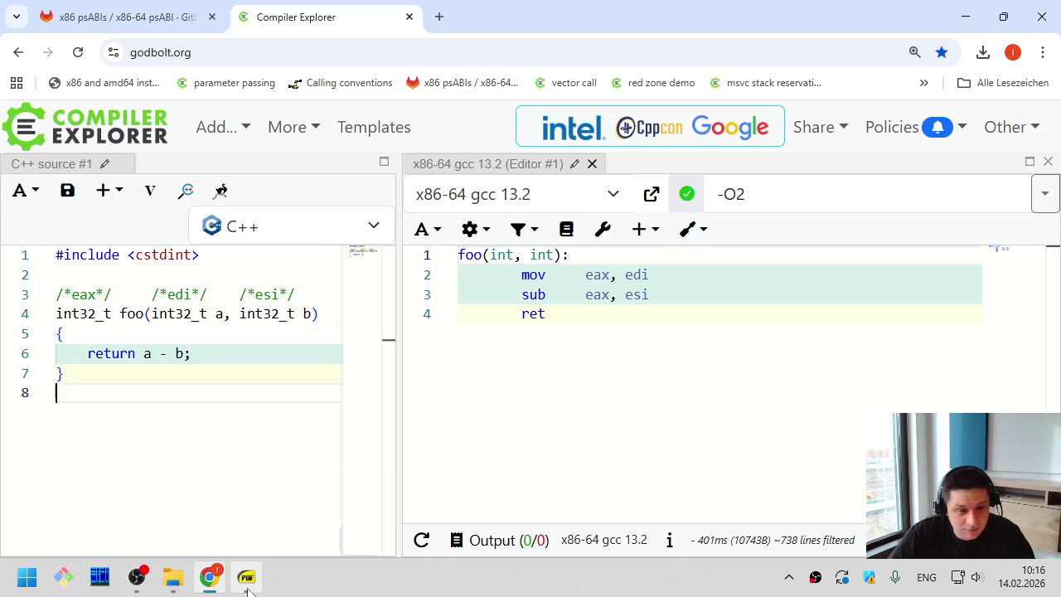
{"action": "mouse_move", "coordinate": [247, 590]}
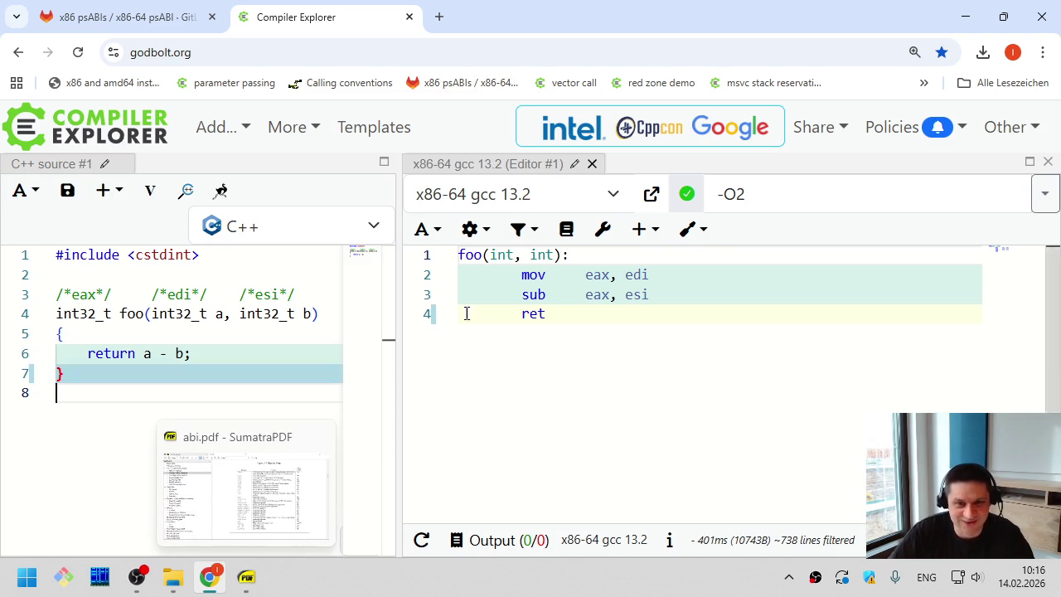
Bring up abi.pdf's register table and highlight the %rdi and %rsi argument rows
{"action": "left_click", "coordinate": [249, 577]}
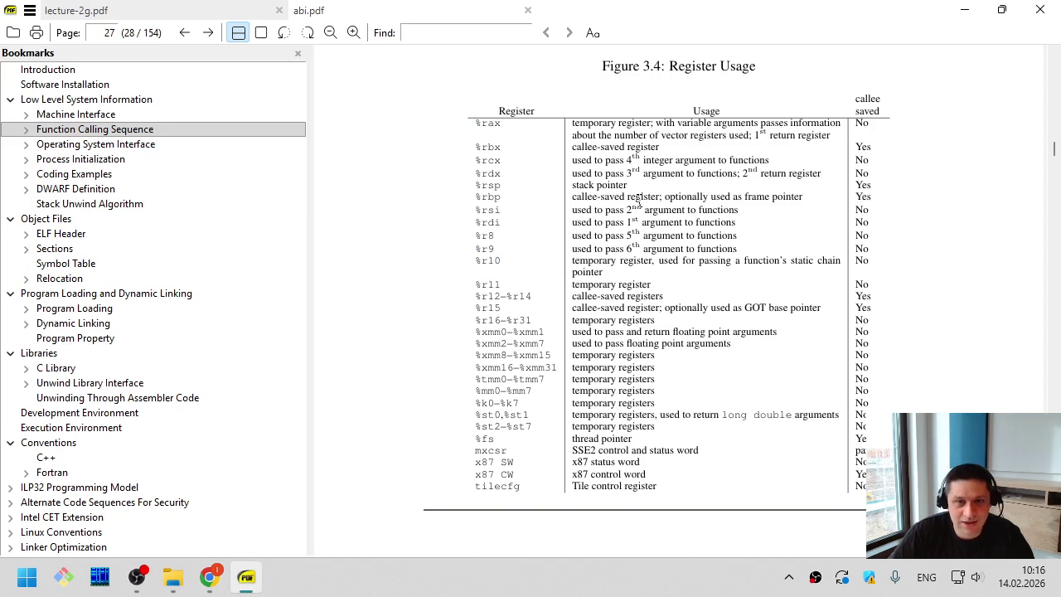
{"action": "mouse_move", "coordinate": [488, 222]}
{"action": "left_mouse_down"}
{"action": "mouse_move", "coordinate": [724, 224]}
{"action": "mouse_move", "coordinate": [492, 216]}
{"action": "left_mouse_up"}
{"action": "left_click", "coordinate": [723, 224]}
{"action": "left_click", "coordinate": [492, 217]}
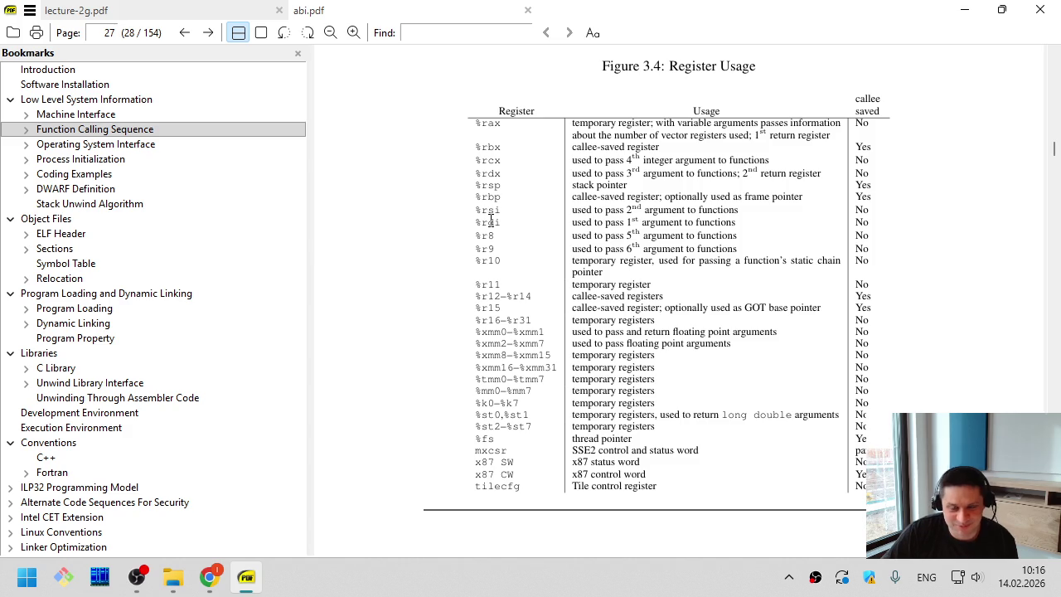
{"action": "mouse_move", "coordinate": [491, 215]}
{"action": "left_mouse_down"}
{"action": "mouse_move", "coordinate": [497, 225]}
{"action": "mouse_move", "coordinate": [495, 215]}
{"action": "left_mouse_up"}
{"action": "left_click", "coordinate": [493, 212]}
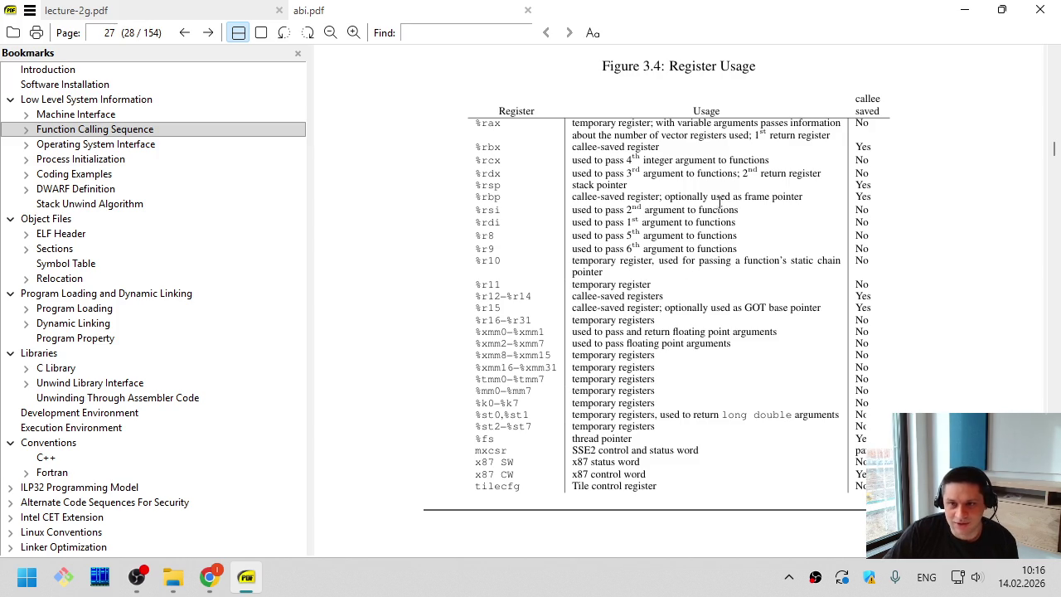
Highlight the %rax and %rdx return-register notes and the callee-saved column header
{"action": "left_click_drag", "start_coordinate": [755, 136], "coordinate": [651, 148]}
{"action": "left_click", "coordinate": [794, 136]}
{"action": "left_click_drag", "start_coordinate": [750, 136], "coordinate": [660, 146]}
{"action": "left_click", "coordinate": [660, 146]}
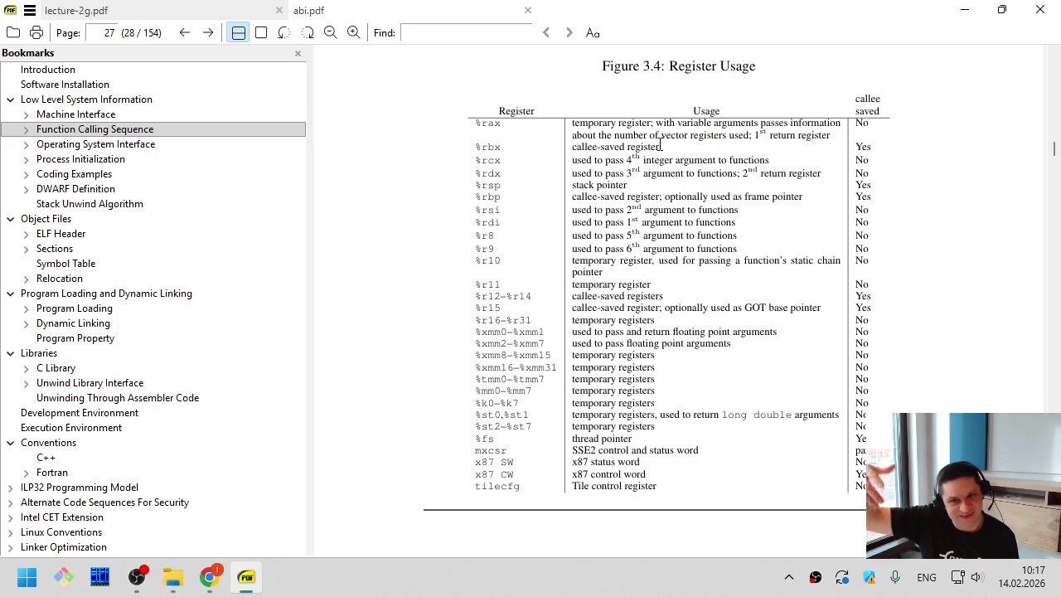
{"action": "left_click_drag", "start_coordinate": [783, 131], "coordinate": [759, 137]}
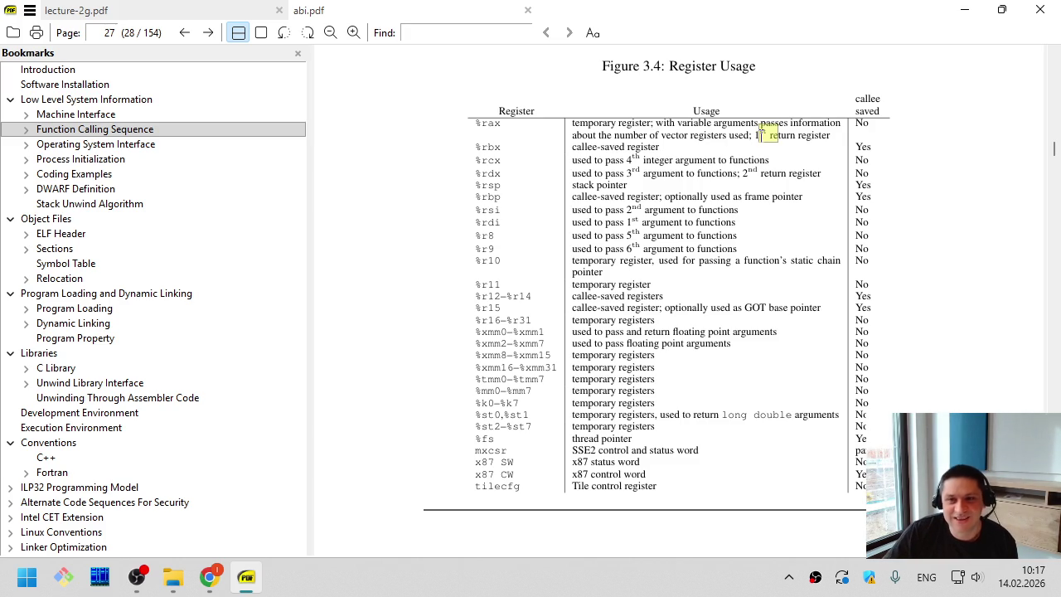
{"action": "left_click", "coordinate": [759, 136]}
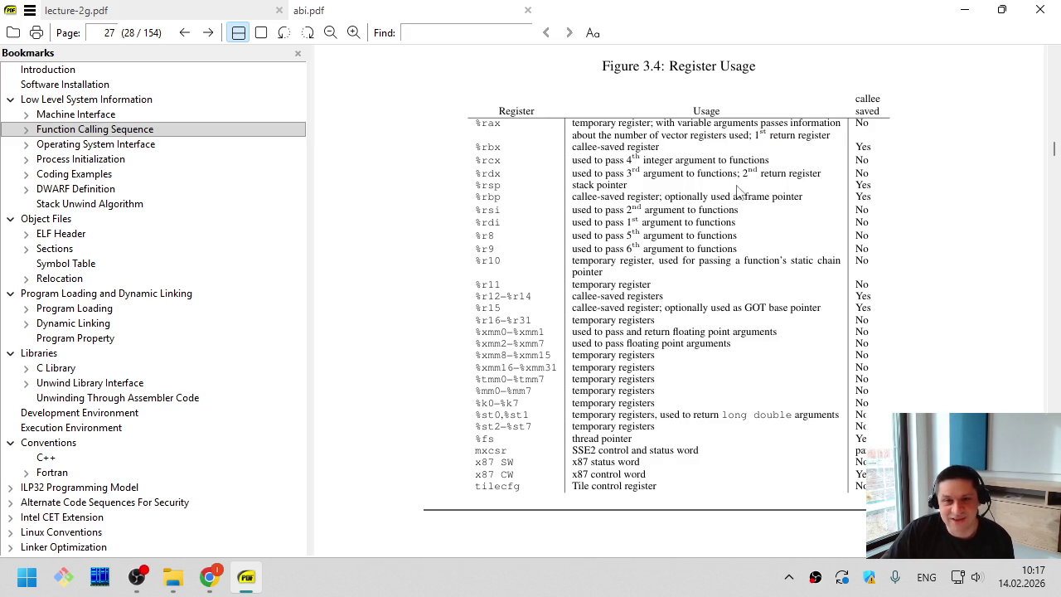
{"action": "left_click_drag", "start_coordinate": [762, 174], "coordinate": [748, 174]}
{"action": "left_click", "coordinate": [781, 180]}
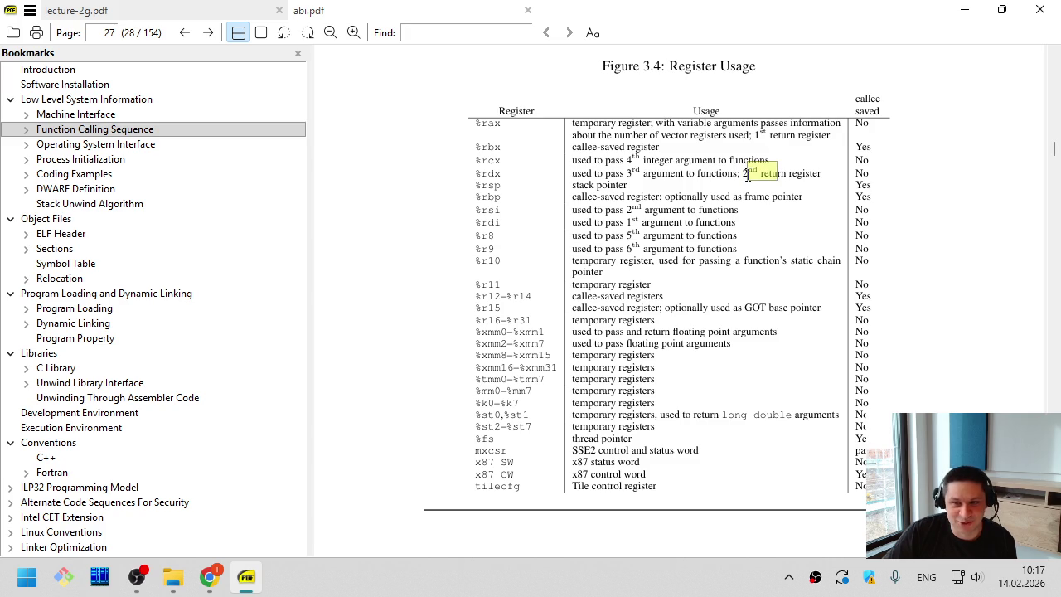
{"action": "left_click", "coordinate": [498, 176]}
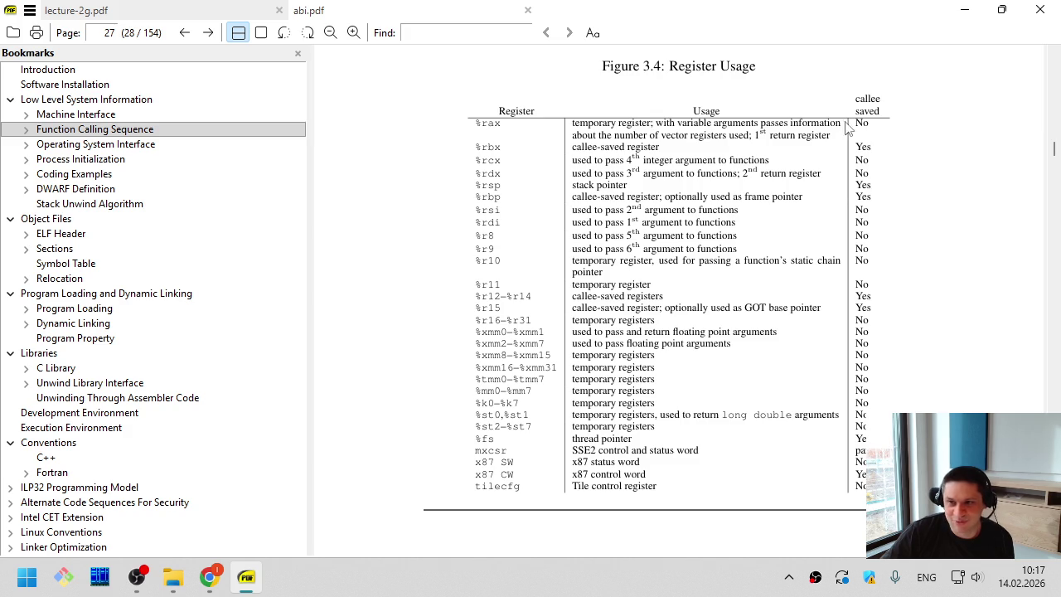
{"action": "left_click_drag", "start_coordinate": [867, 99], "coordinate": [878, 108]}
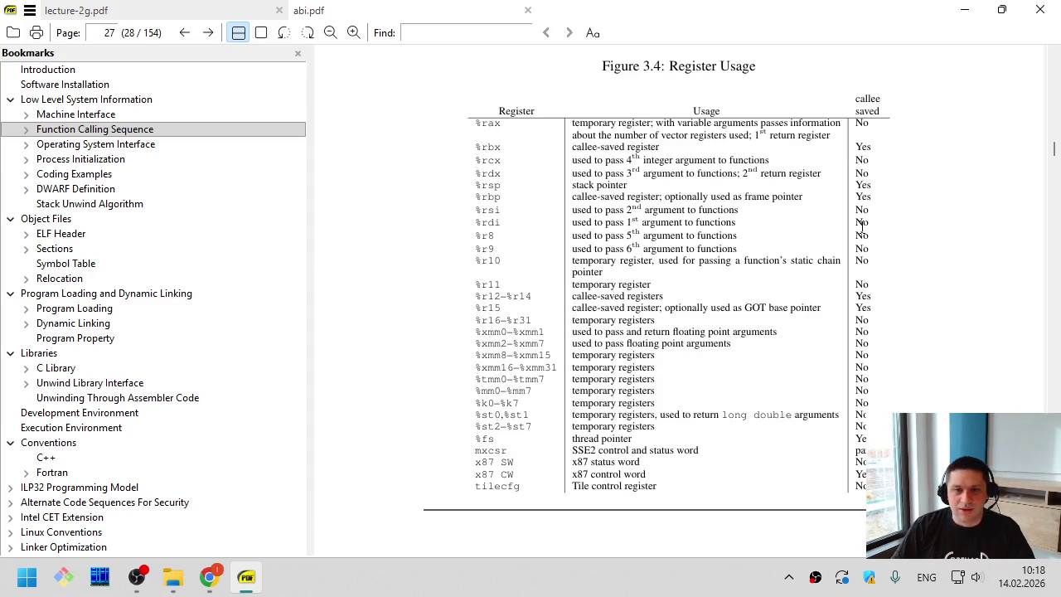
Return to Compiler Explorer in the browser
{"action": "key", "text": "alt"}
{"action": "key", "text": "Escape"}
{"action": "key", "text": "alt+Tab"}
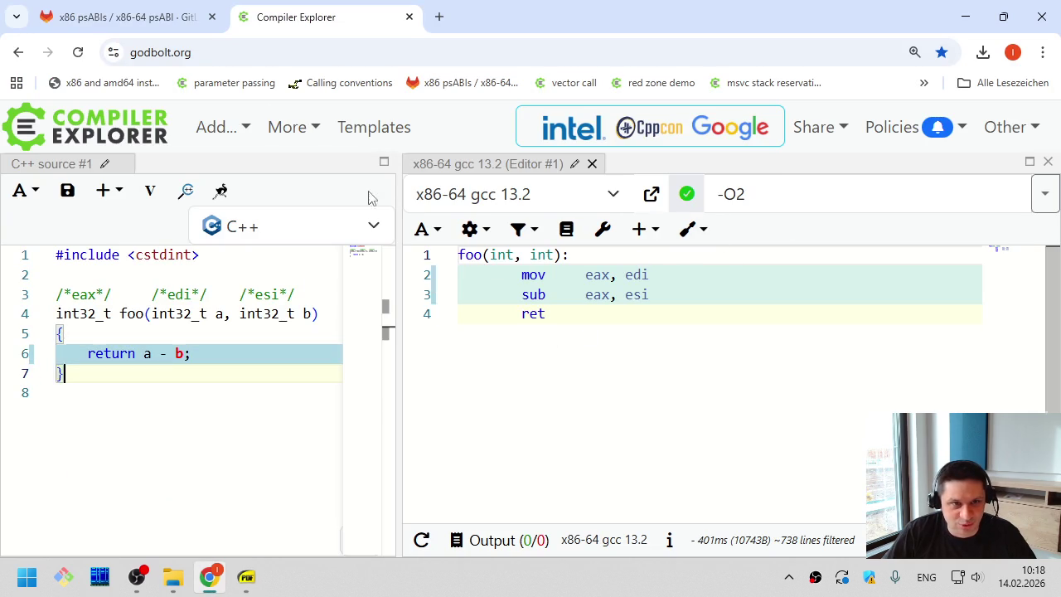
Load the 'parameter passing' example and highlight func's nine uint64_t parameters
{"action": "left_click", "coordinate": [258, 86]}
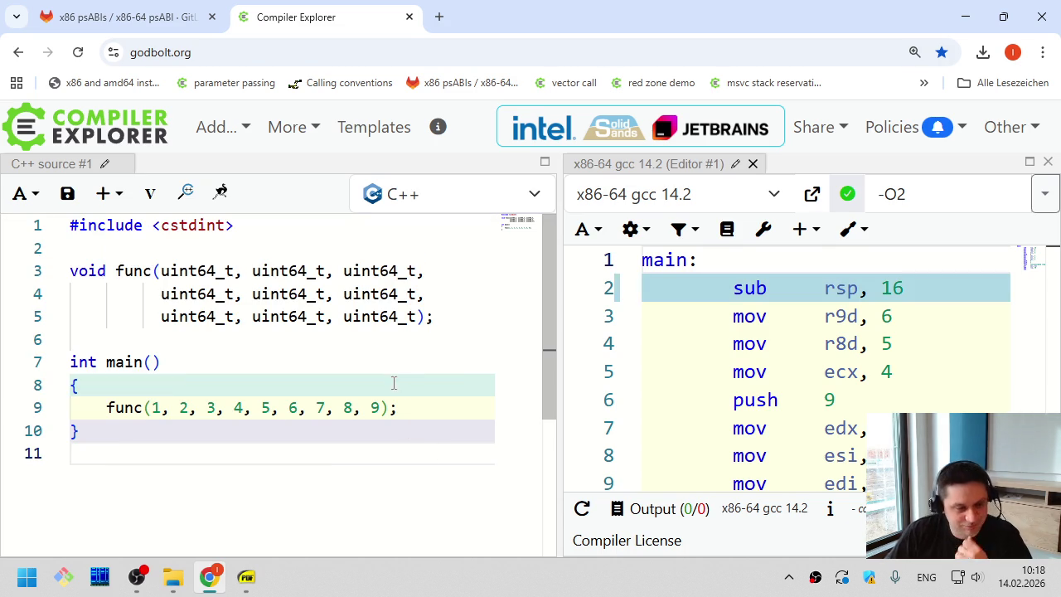
{"action": "left_click", "coordinate": [340, 362]}
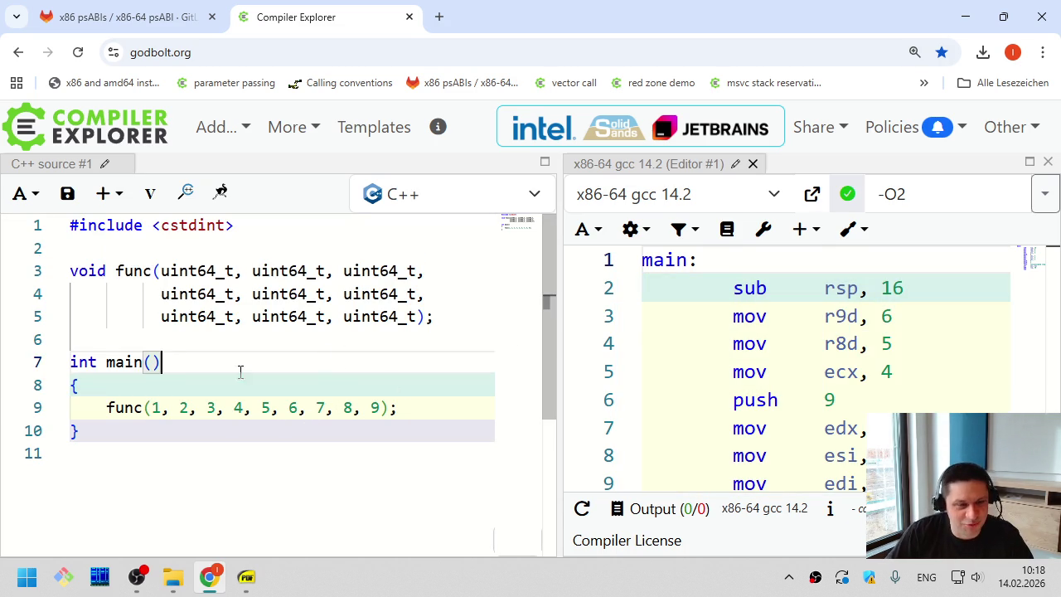
{"action": "left_click", "coordinate": [253, 472]}
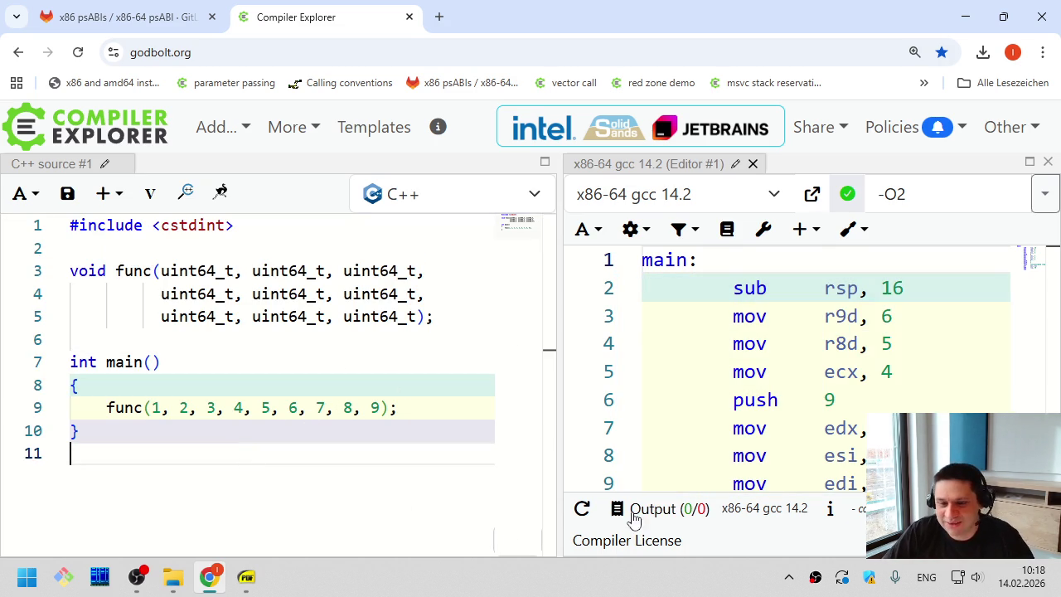
{"action": "left_click_drag", "start_coordinate": [162, 272], "coordinate": [419, 317]}
{"action": "left_click", "coordinate": [419, 317]}
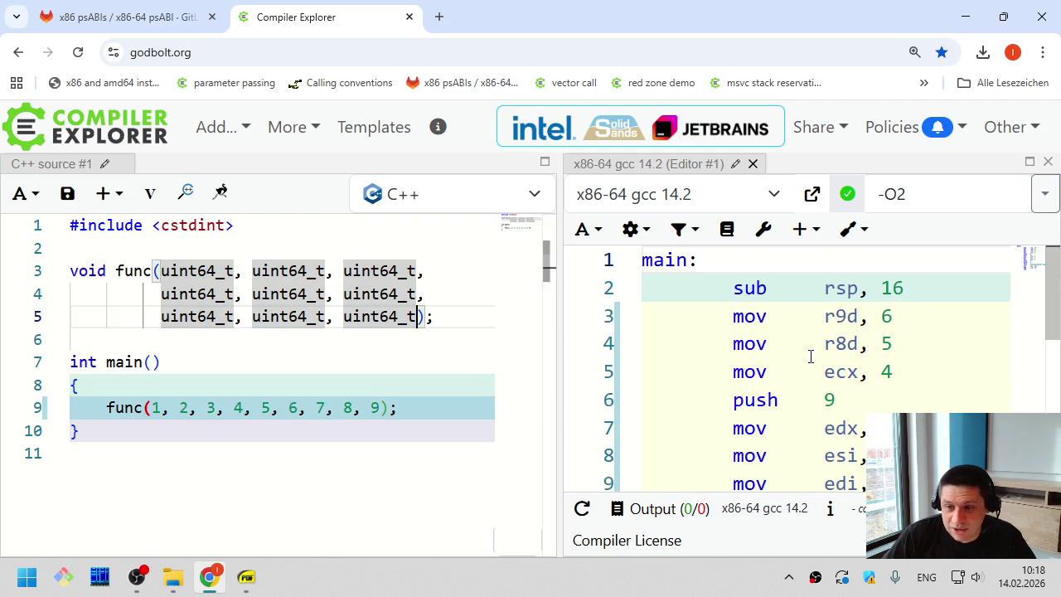
Highlight gcc 14.2's argument moves in the assembly, such as edx, 3 and r9d, 6
{"action": "scroll", "coordinate": [809, 355], "scroll_direction": "down", "scroll_amount": 1}
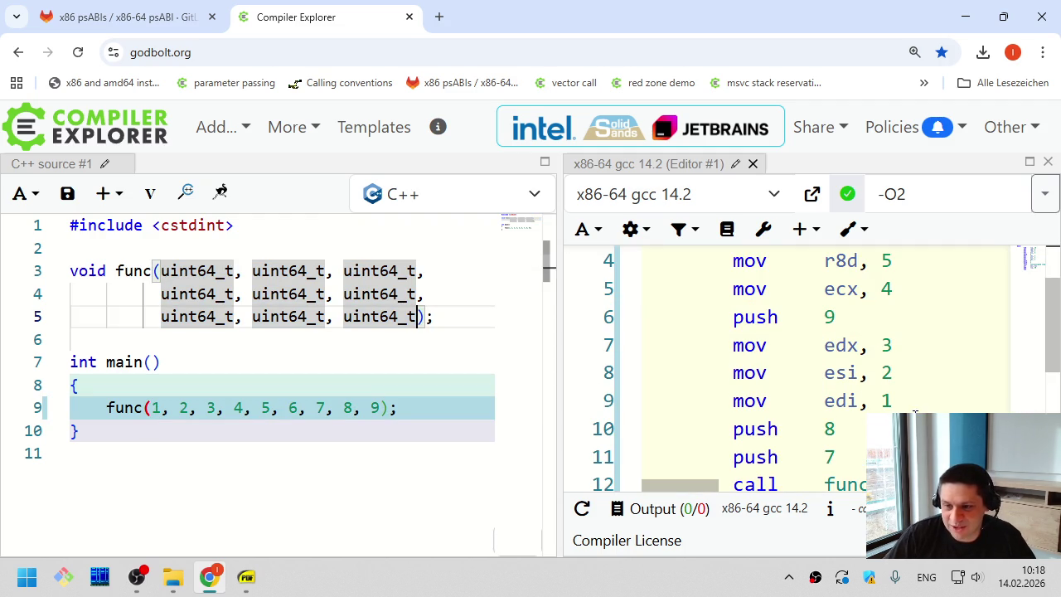
{"action": "scroll", "coordinate": [809, 365], "scroll_direction": "up", "scroll_amount": 1}
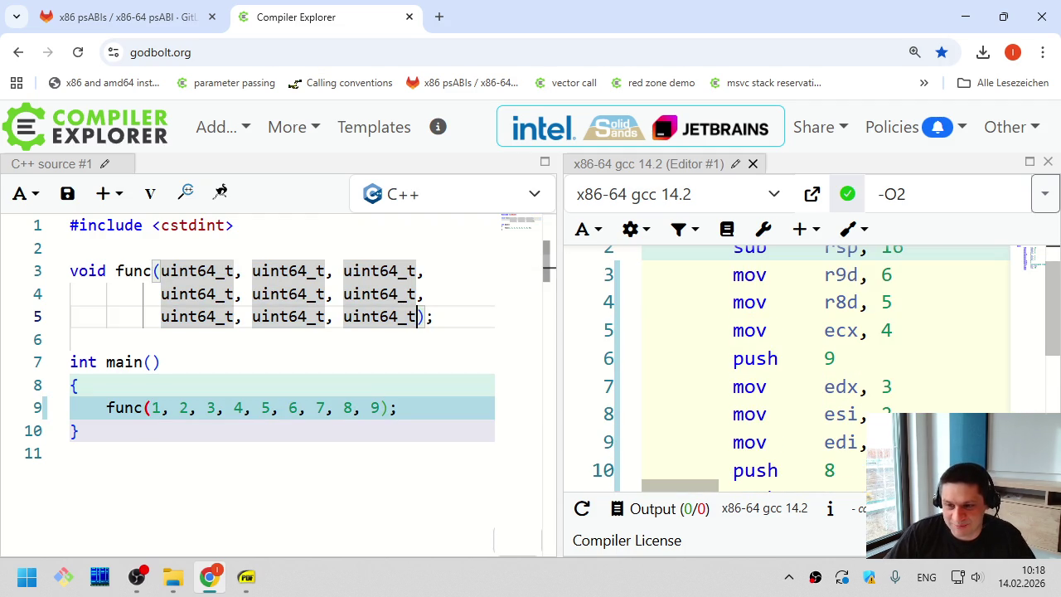
{"action": "left_click_drag", "start_coordinate": [899, 442], "coordinate": [674, 390]}
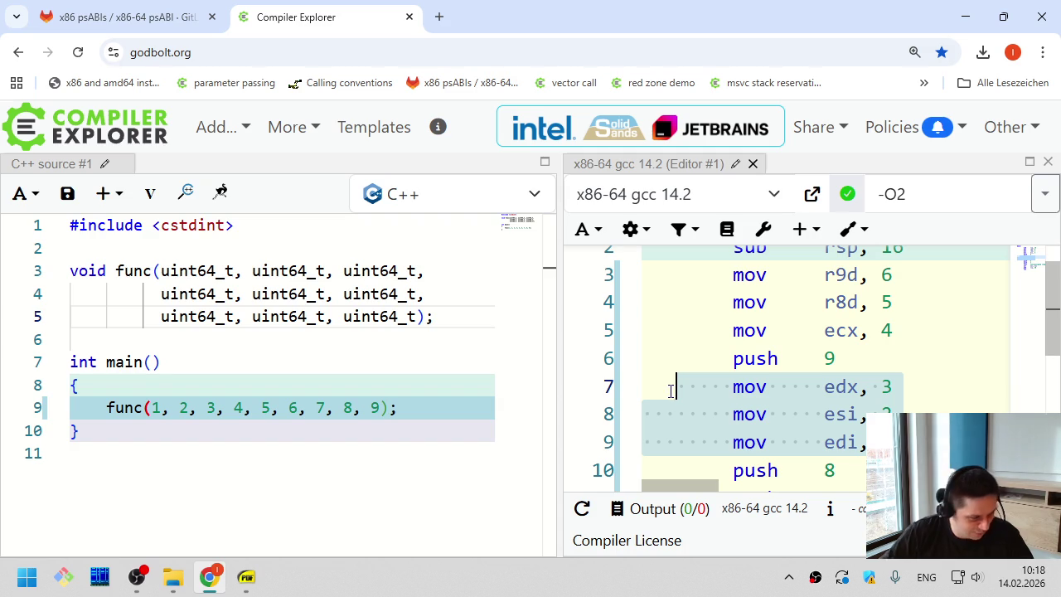
{"action": "left_click", "coordinate": [802, 423]}
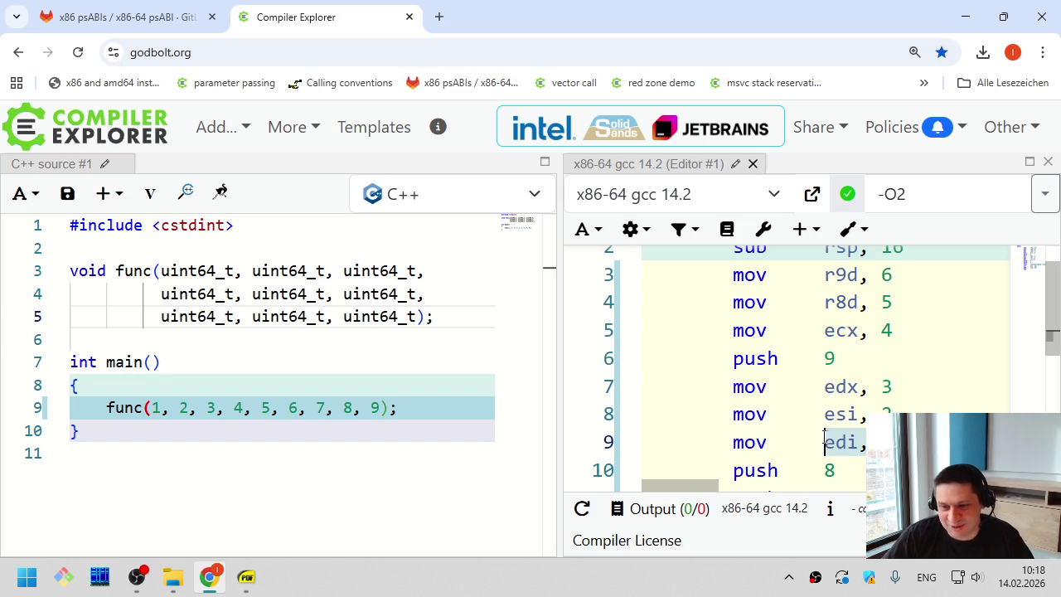
{"action": "left_click_drag", "start_coordinate": [893, 397], "coordinate": [782, 388]}
{"action": "left_click", "coordinate": [774, 330]}
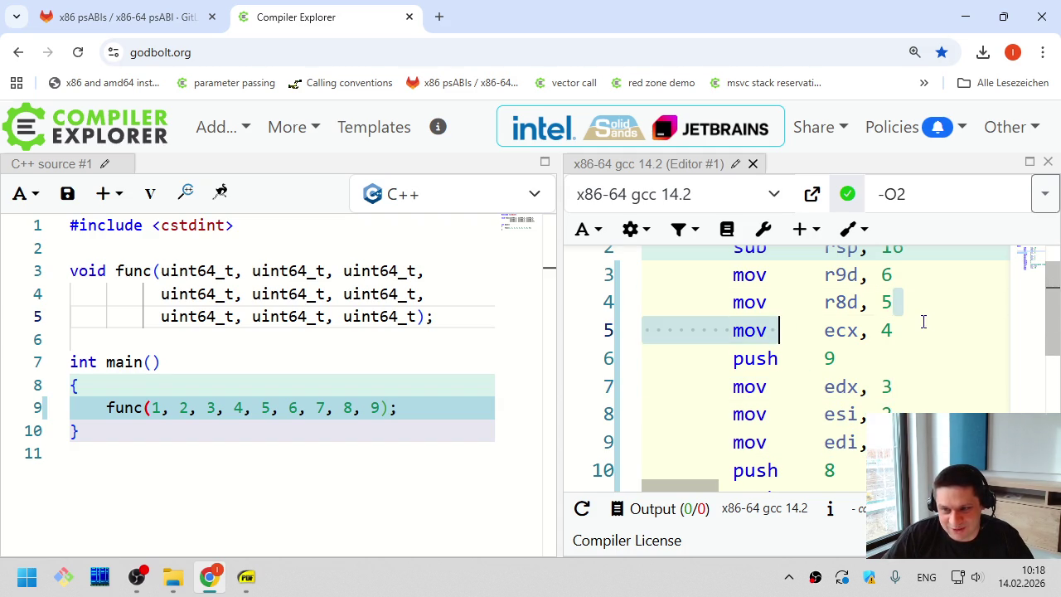
{"action": "left_click_drag", "start_coordinate": [893, 274], "coordinate": [782, 272]}
{"action": "left_click", "coordinate": [781, 272]}
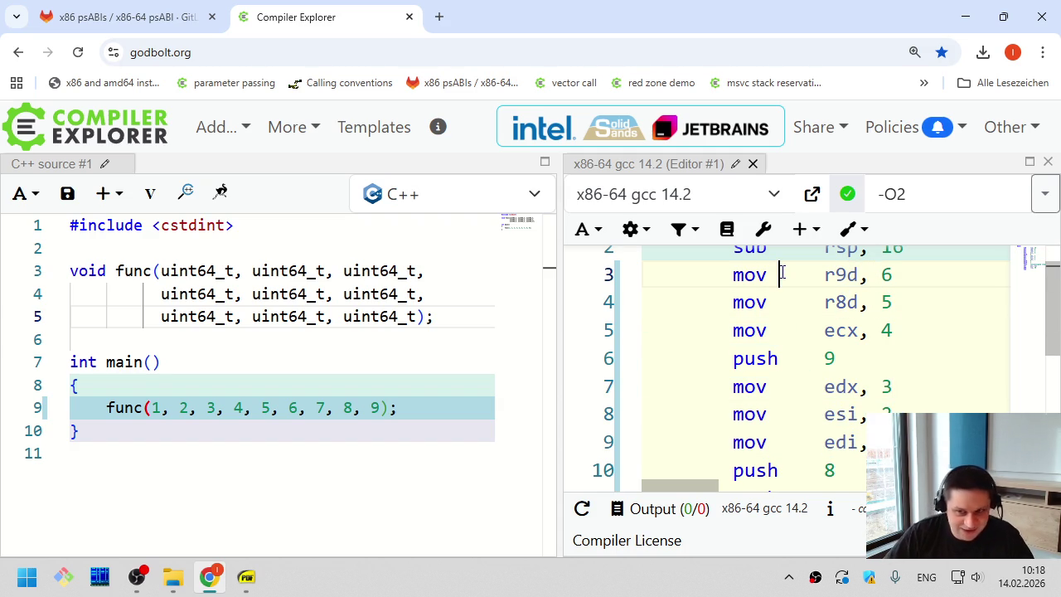
{"action": "left_click", "coordinate": [418, 356]}
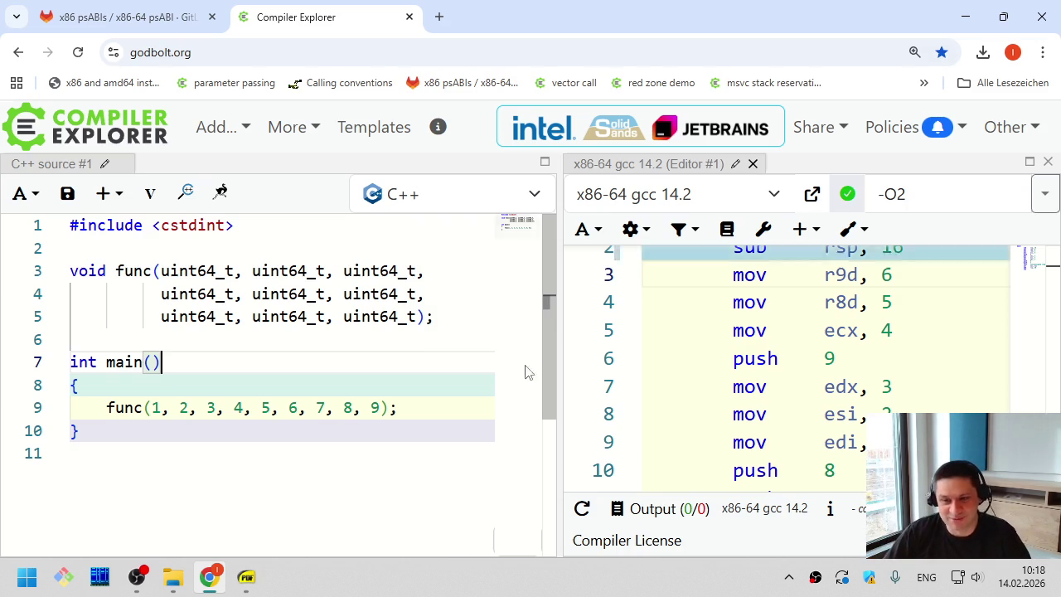
Highlight the push 9, 8, 7 instructions, then switch to the ABI's Figure 3.4 table
{"action": "left_click_drag", "start_coordinate": [835, 456], "coordinate": [732, 457]}
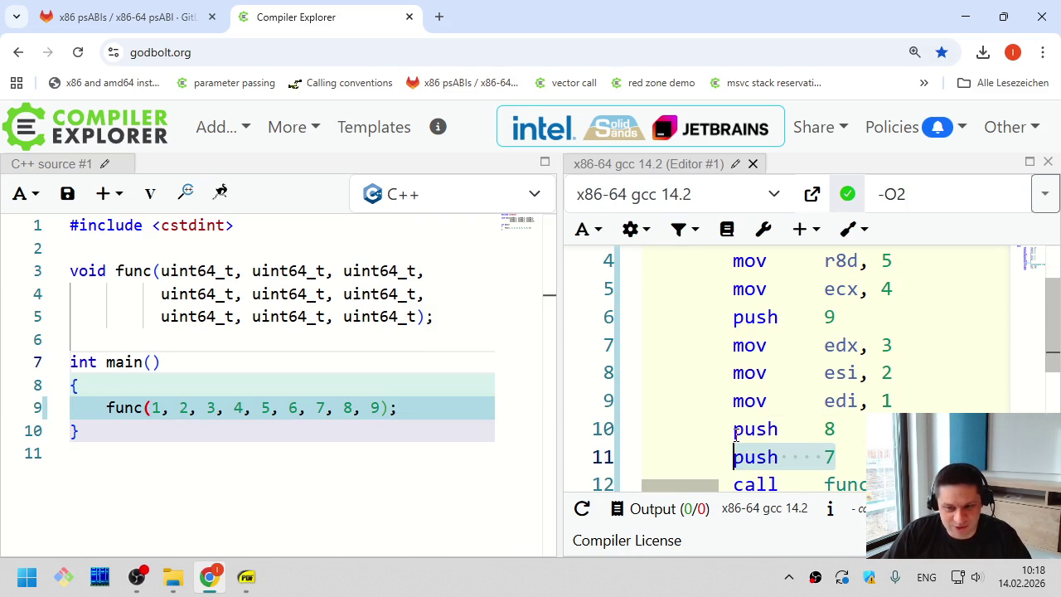
{"action": "left_click", "coordinate": [734, 317]}
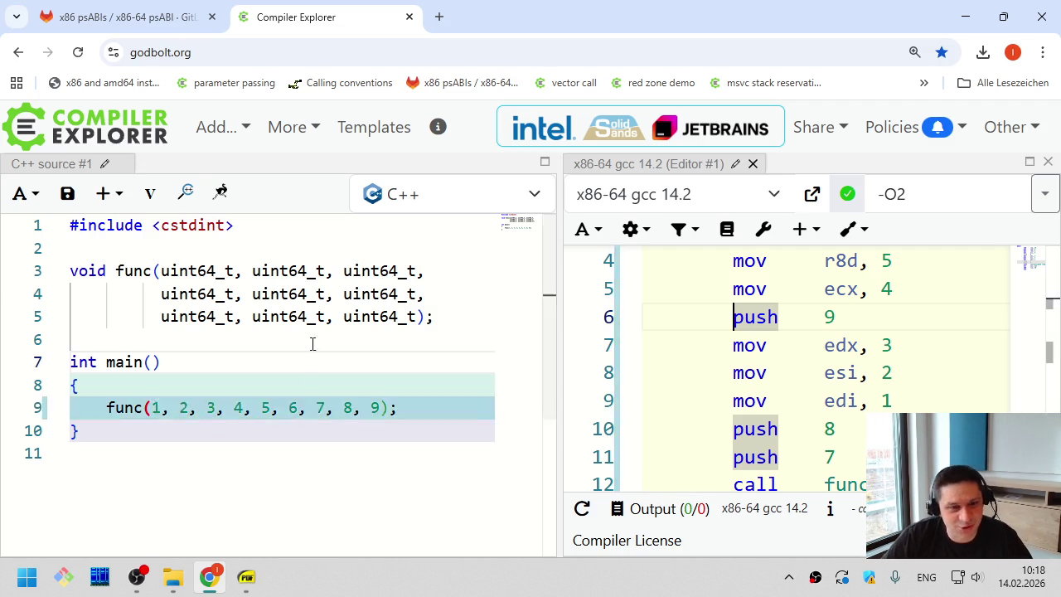
{"action": "mouse_move", "coordinate": [844, 324]}
{"action": "left_mouse_down"}
{"action": "mouse_move", "coordinate": [729, 319]}
{"action": "mouse_move", "coordinate": [835, 318]}
{"action": "left_mouse_up"}
{"action": "left_click", "coordinate": [729, 321]}
{"action": "left_click_drag", "start_coordinate": [836, 428], "coordinate": [777, 429]}
{"action": "left_click_drag", "start_coordinate": [835, 457], "coordinate": [755, 456]}
{"action": "left_click", "coordinate": [711, 457]}
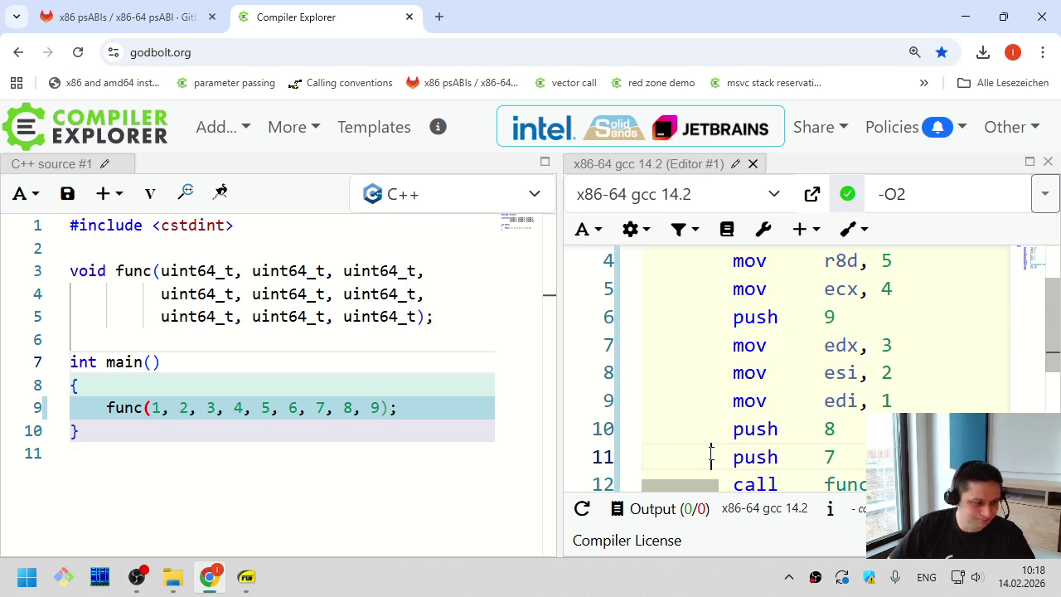
{"action": "key", "text": "alt+Tab"}
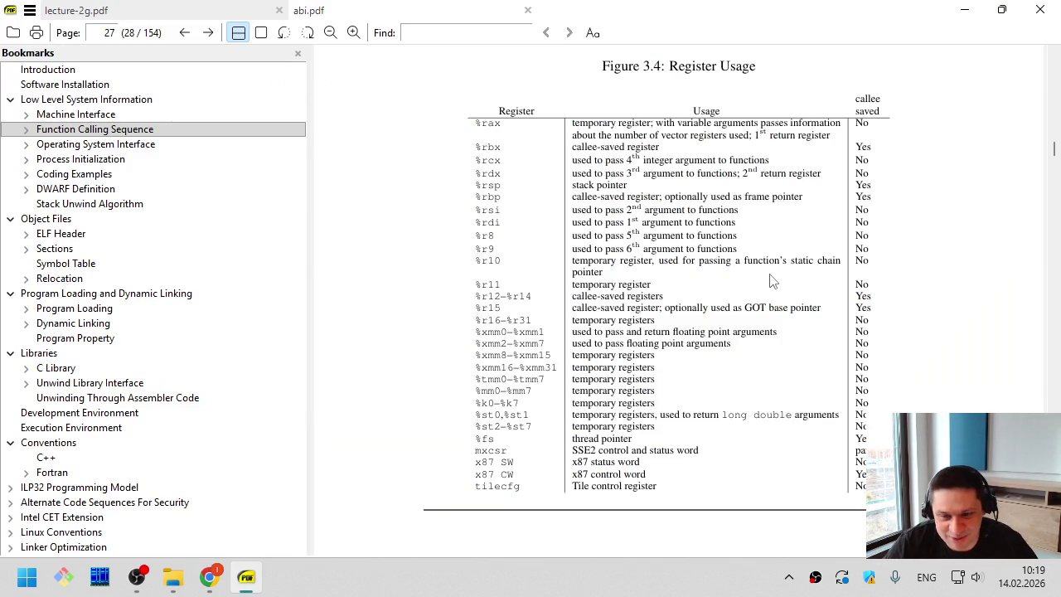
Present the lecture-2g.pdf slides full screen and advance to slide 27
{"action": "key", "text": "alt+Tab"}
{"action": "key", "text": "alt+Tab"}
{"action": "key", "text": "alt+Tab"}
{"action": "key", "text": "alt+Tab"}
{"action": "key", "text": "alt+Tab"}
{"action": "key", "text": "alt+shift+Tab"}
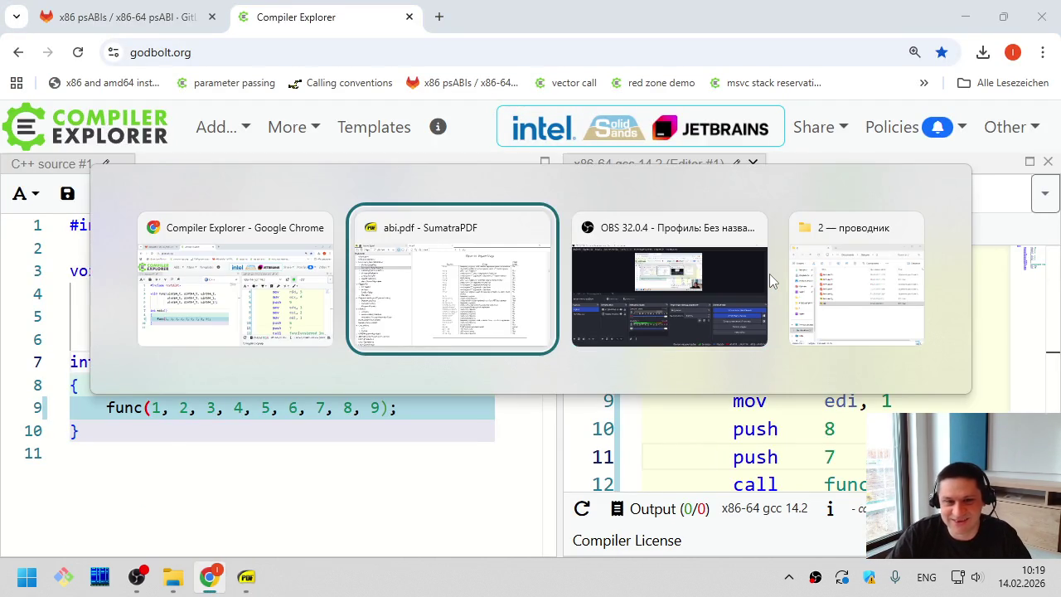
{"action": "left_click", "coordinate": [107, 10]}
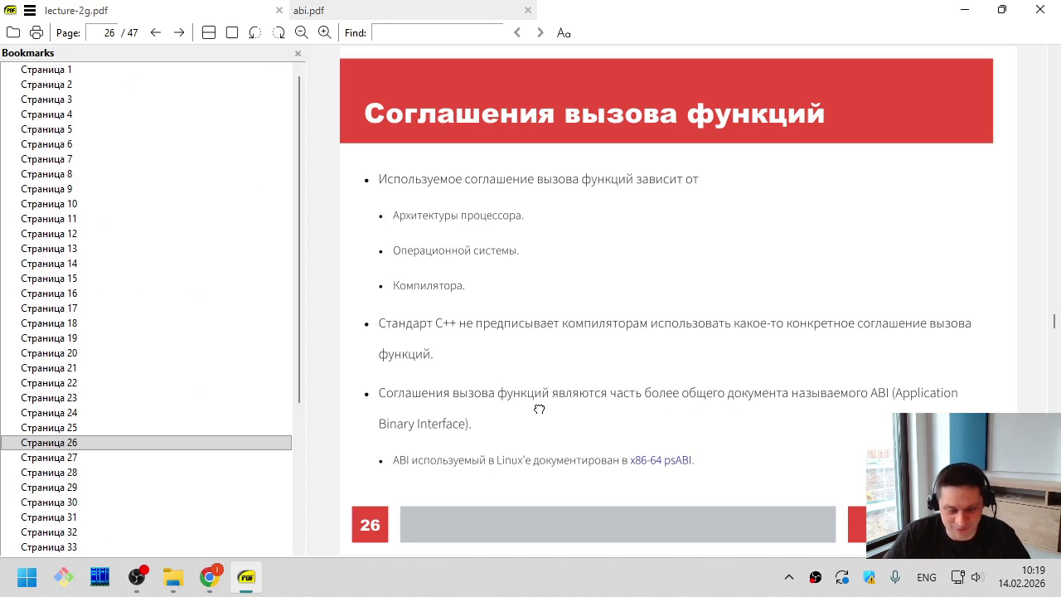
{"action": "key", "text": "F5"}
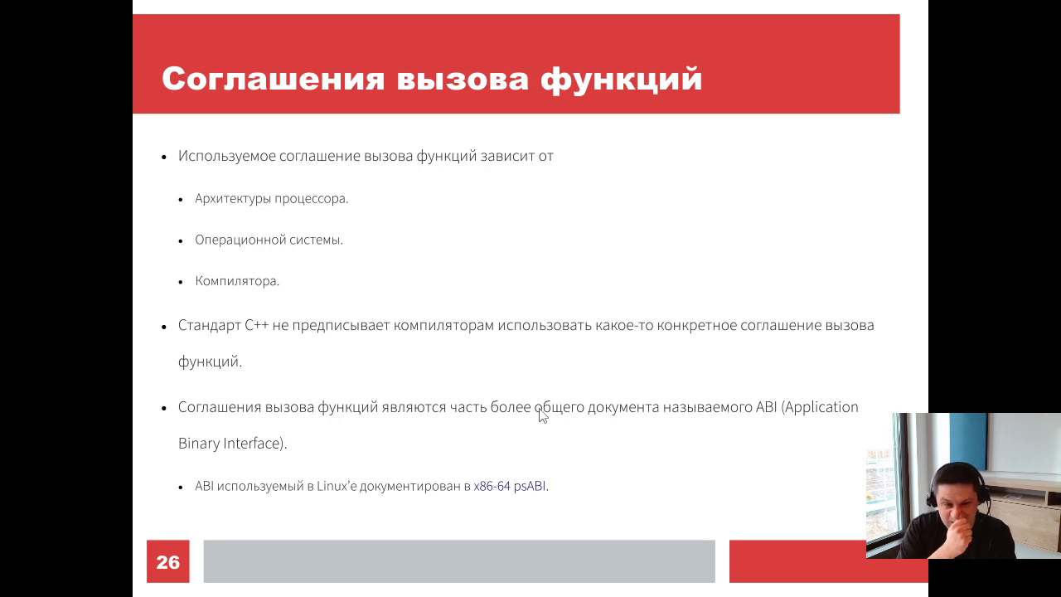
{"action": "key", "text": "Right"}
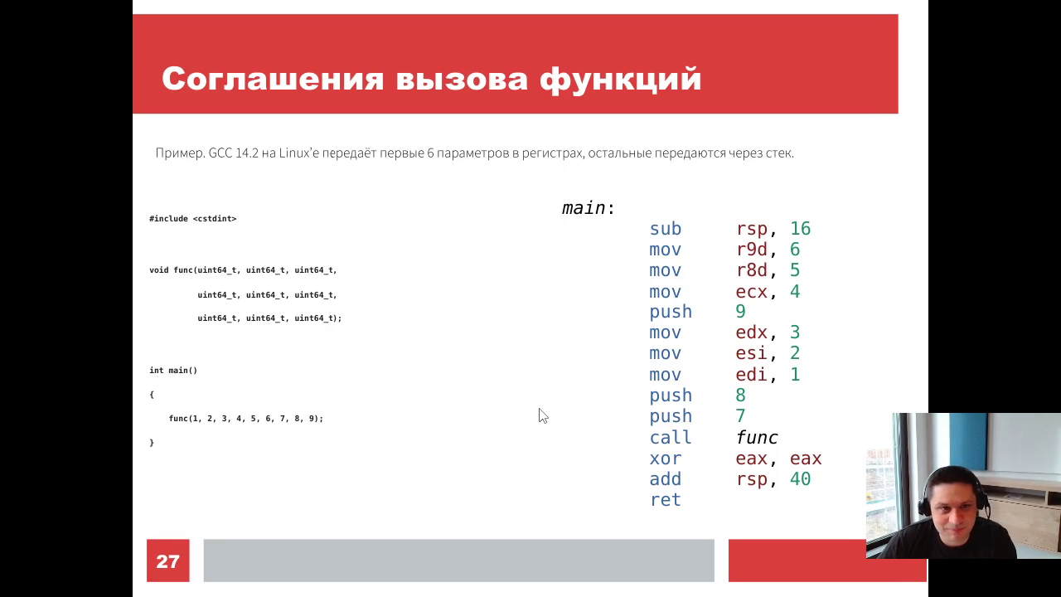
{"action": "key", "text": "Right"}
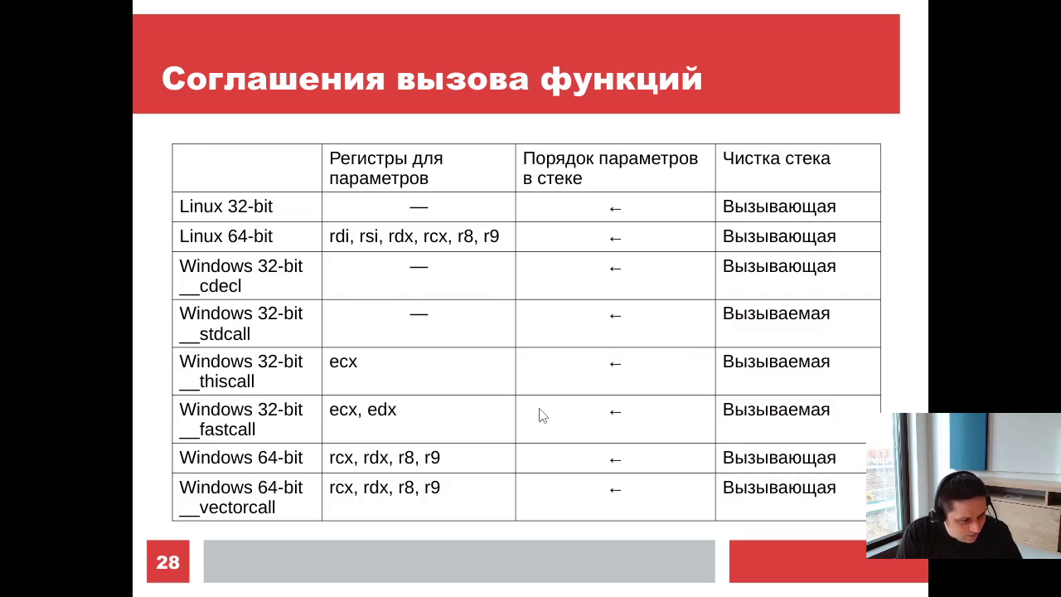
{"action": "key", "text": "Left"}
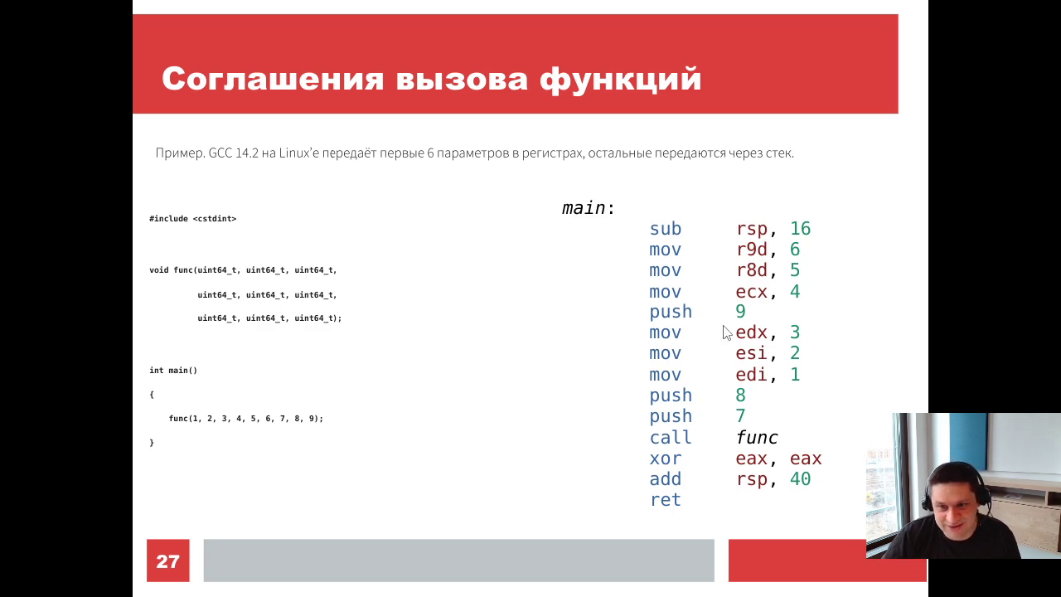
{"action": "mouse_move", "coordinate": [655, 254]}
{"action": "left_mouse_down"}
{"action": "mouse_move", "coordinate": [715, 311]}
{"action": "mouse_move", "coordinate": [756, 312]}
{"action": "mouse_move", "coordinate": [640, 233]}
{"action": "mouse_move", "coordinate": [646, 249]}
{"action": "left_mouse_up"}
{"action": "left_click", "coordinate": [658, 251]}
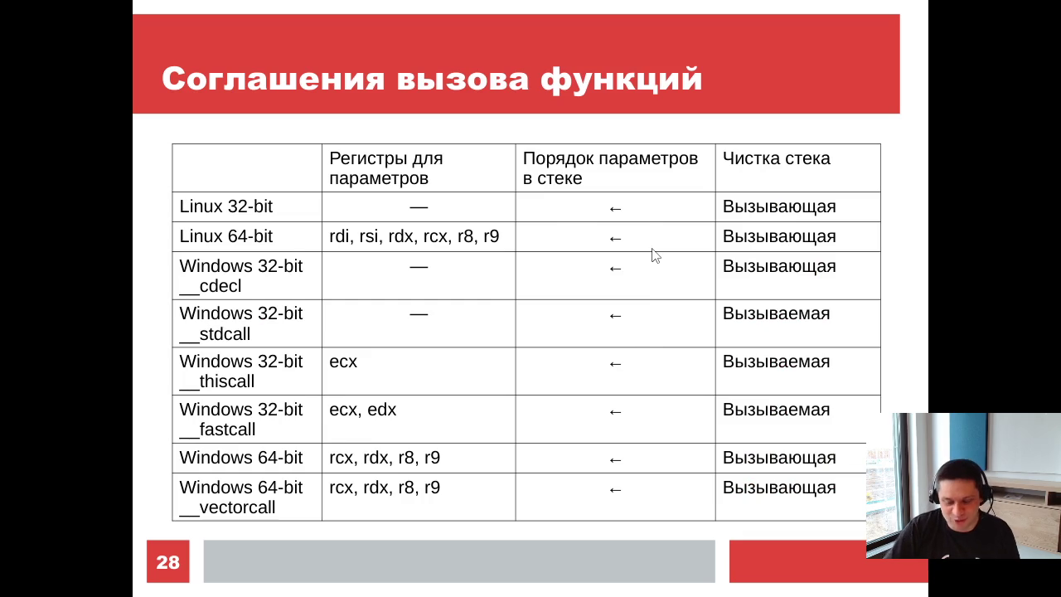
{"action": "key", "text": "Left"}
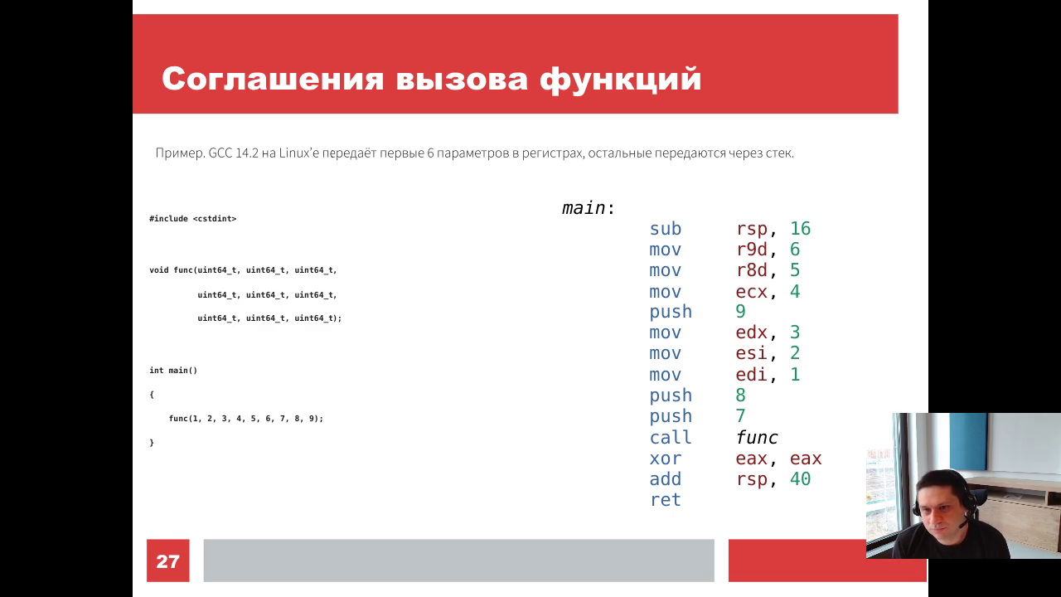
{"action": "key", "text": "alt+Tab"}
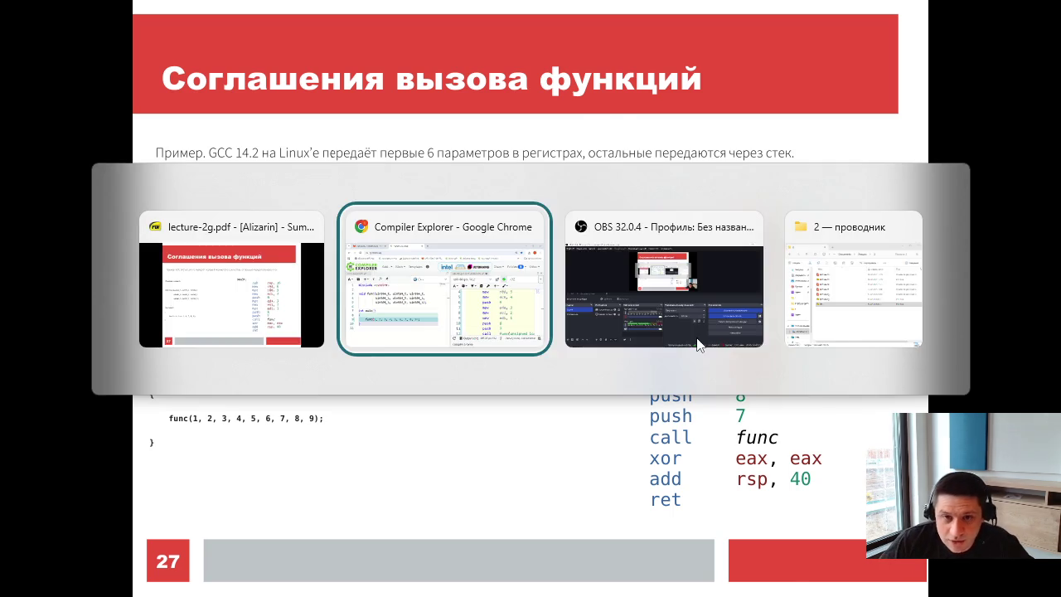
Switch the compiler to x86-64 gcc 15.2
{"action": "scroll", "coordinate": [832, 352], "scroll_direction": "up", "scroll_amount": 1}
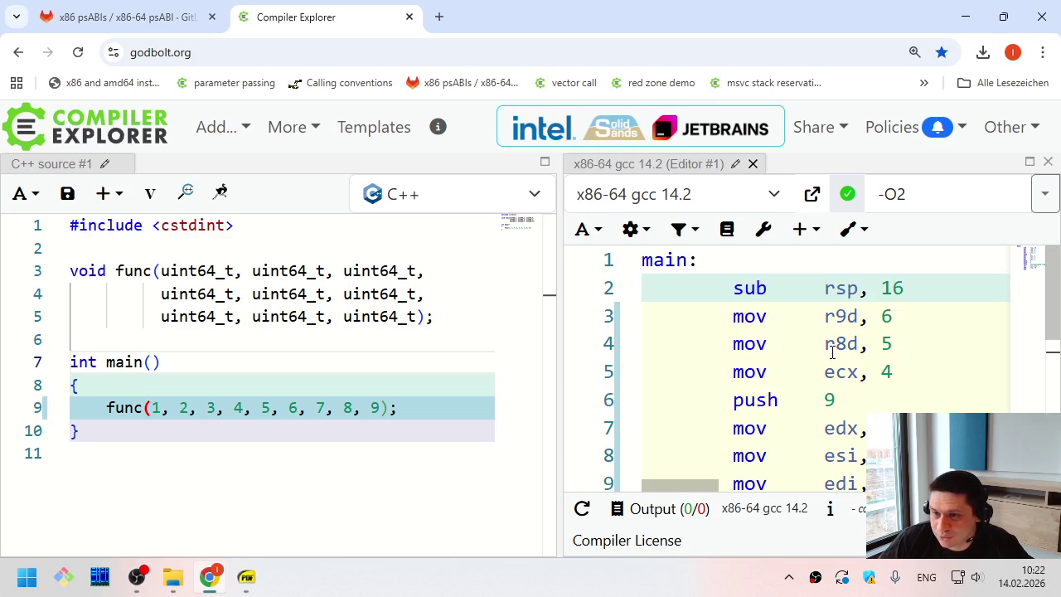
{"action": "left_click", "coordinate": [770, 197]}
{"action": "scroll", "coordinate": [705, 475], "scroll_direction": "down", "scroll_amount": 1}
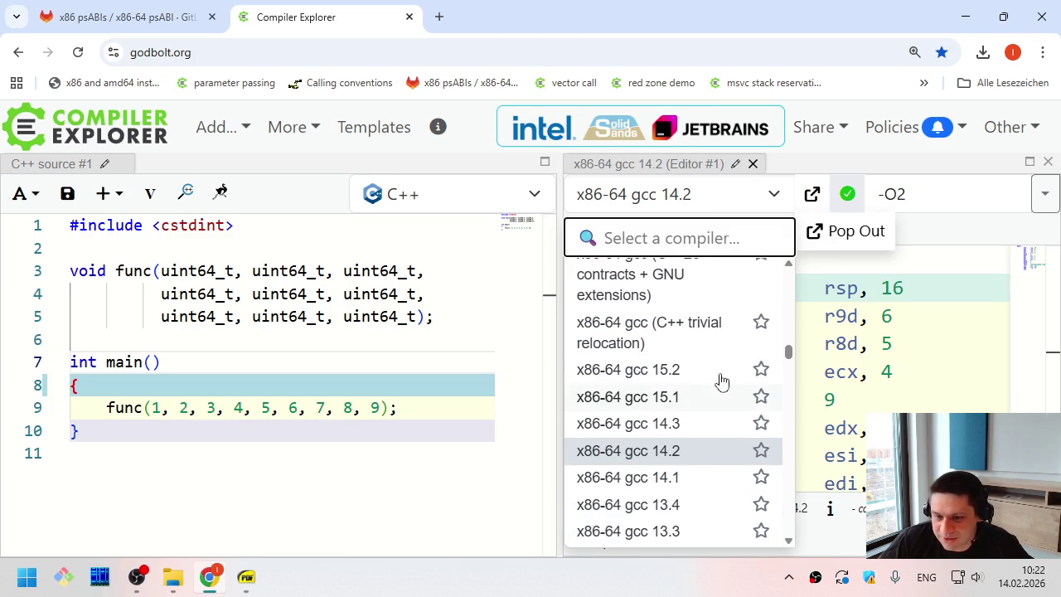
{"action": "left_click", "coordinate": [703, 374]}
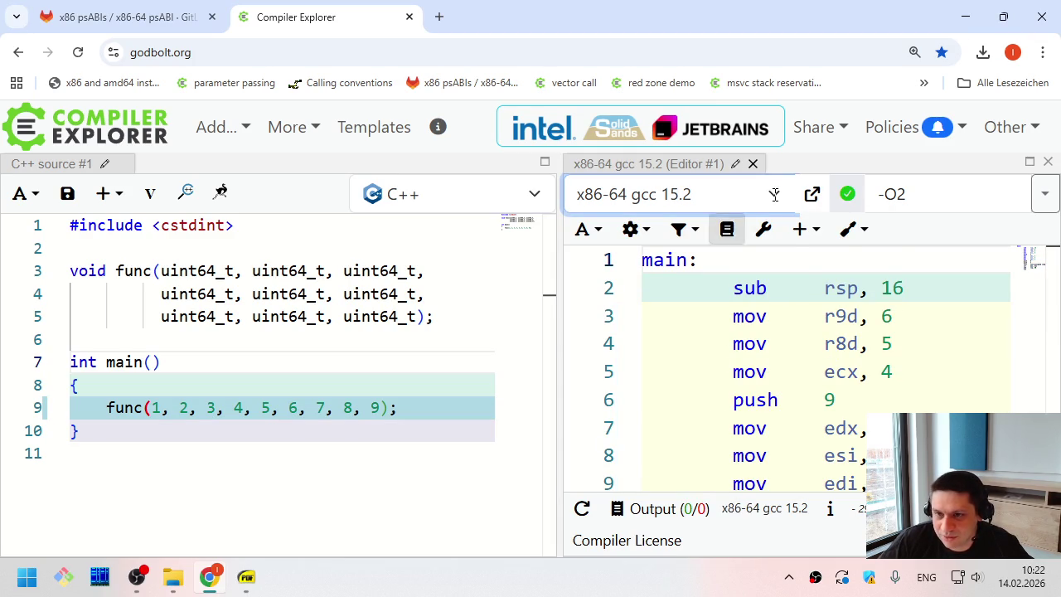
Search 'clang 21', select x86-64 clang 21.1.0, and scroll through its assembly
{"action": "left_click", "coordinate": [705, 198]}
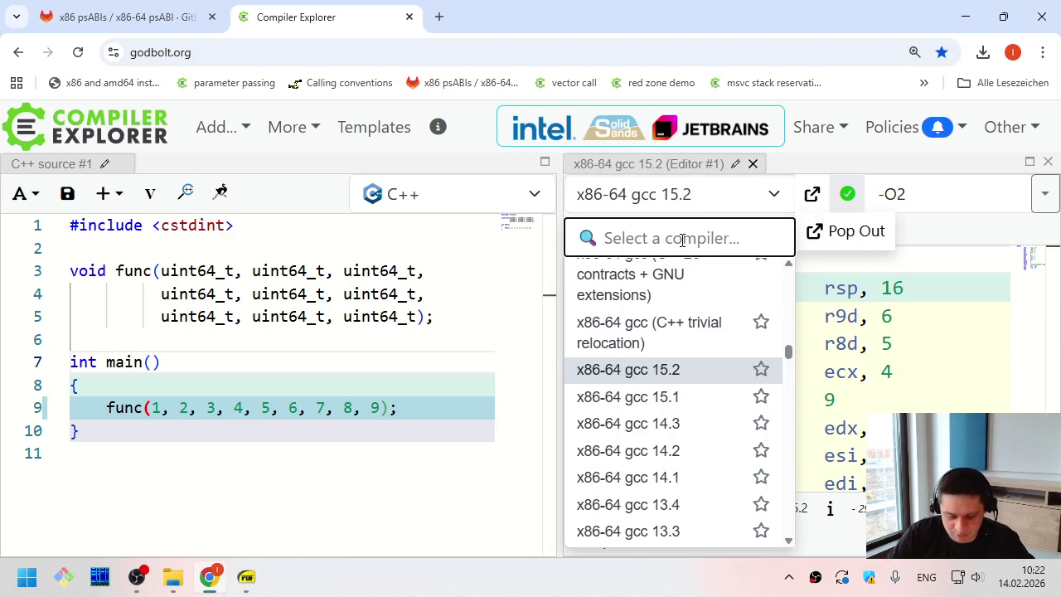
{"action": "type", "text": "clang 21"}
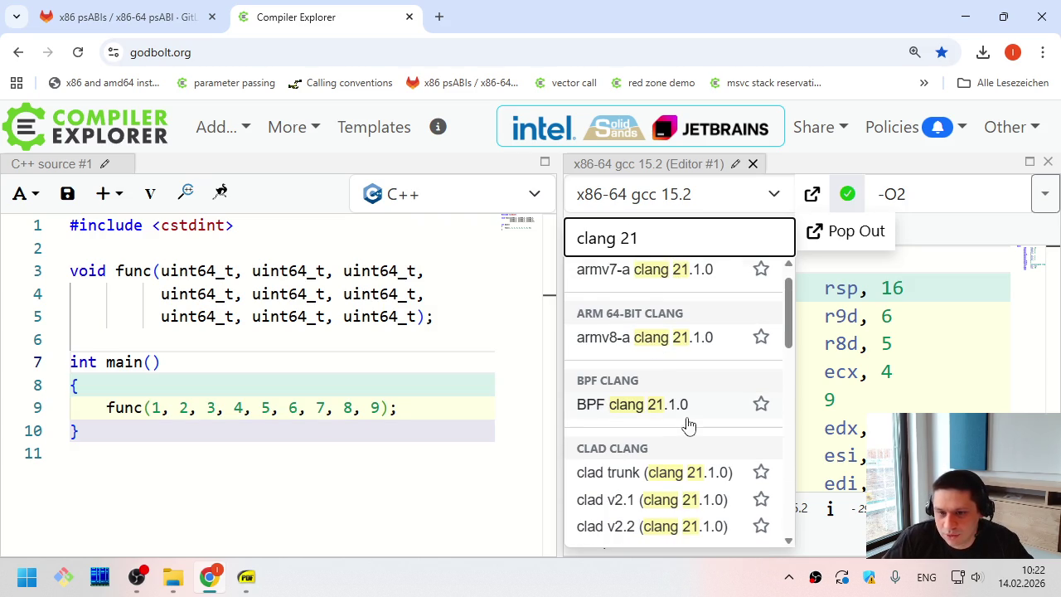
{"action": "scroll", "coordinate": [687, 427], "scroll_direction": "down", "scroll_amount": 3}
{"action": "left_click", "coordinate": [688, 362]}
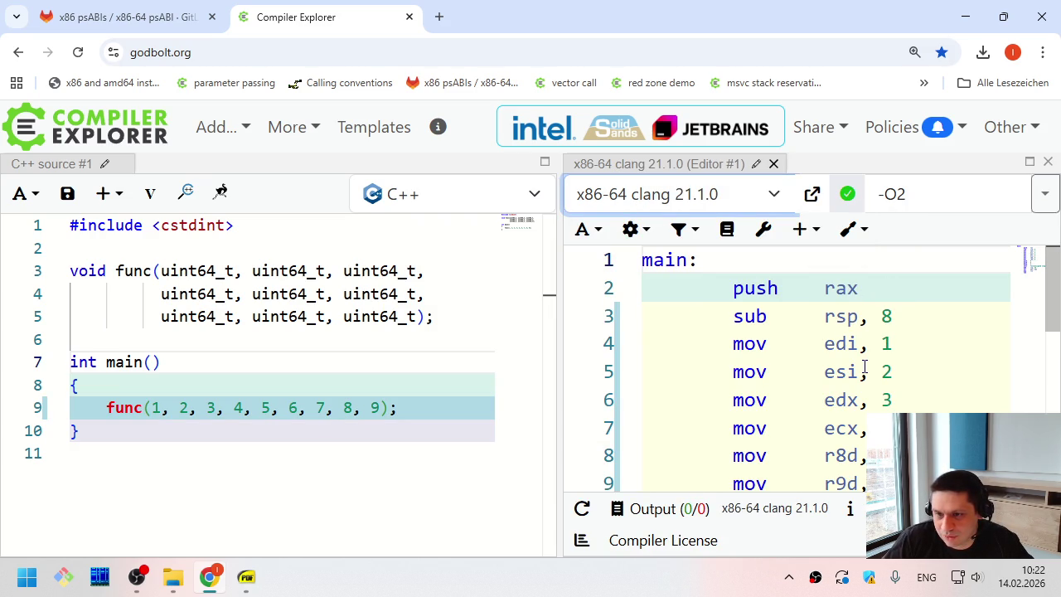
{"action": "scroll", "coordinate": [812, 367], "scroll_direction": "down", "scroll_amount": 1}
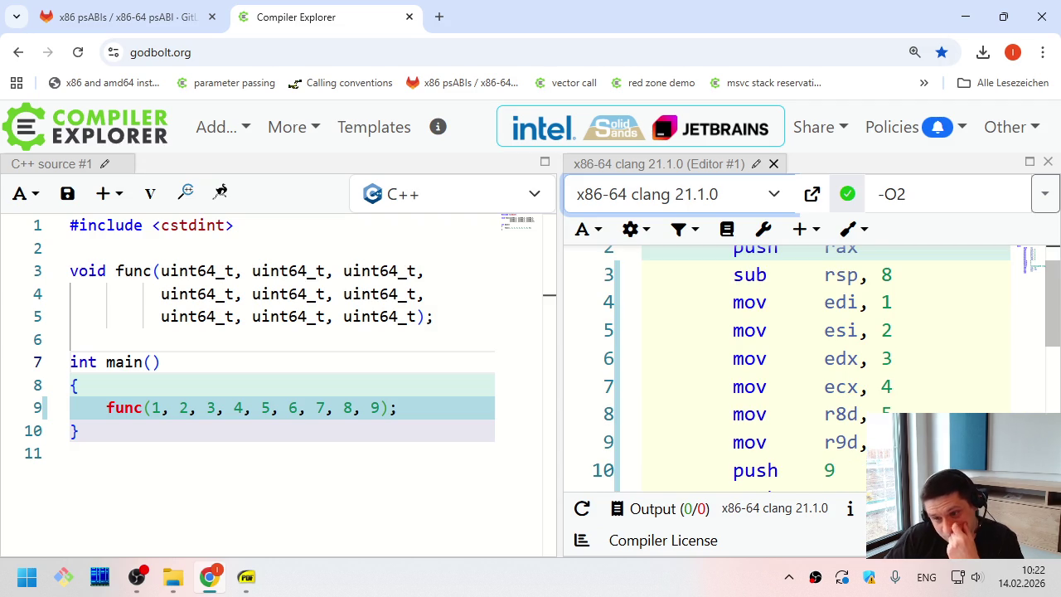
{"action": "scroll", "coordinate": [812, 368], "scroll_direction": "up", "scroll_amount": 1}
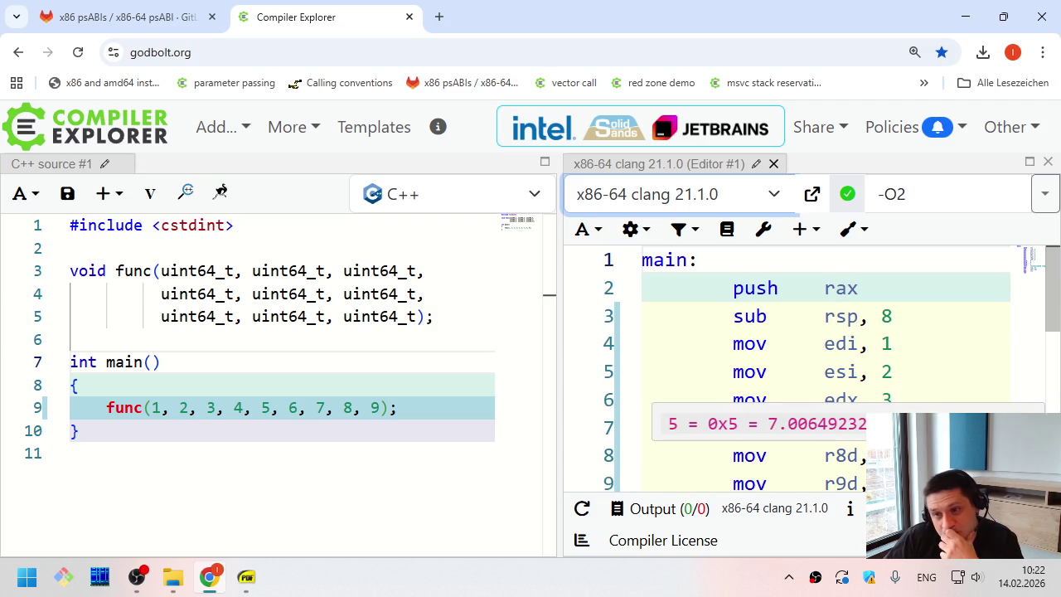
{"action": "scroll", "coordinate": [937, 375], "scroll_direction": "down", "scroll_amount": 5}
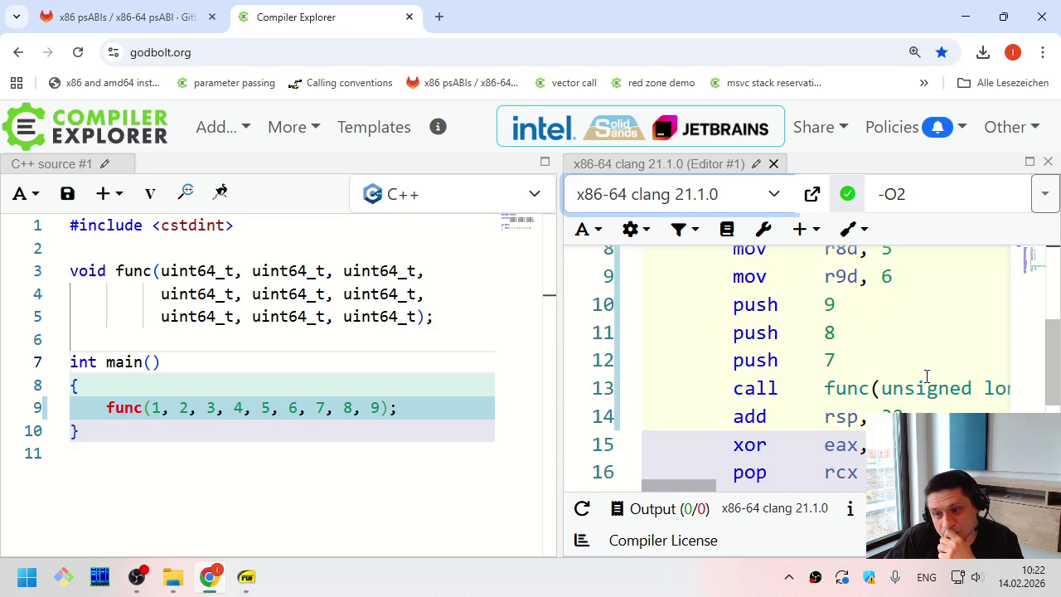
{"action": "scroll", "coordinate": [926, 376], "scroll_direction": "down", "scroll_amount": 1}
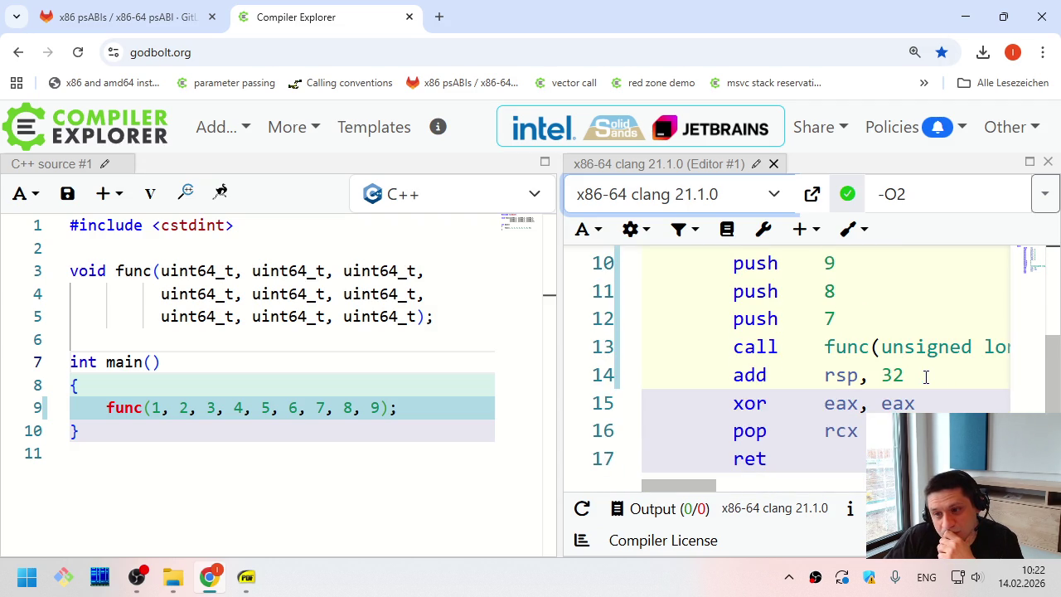
{"action": "scroll", "coordinate": [925, 377], "scroll_direction": "up", "scroll_amount": 5}
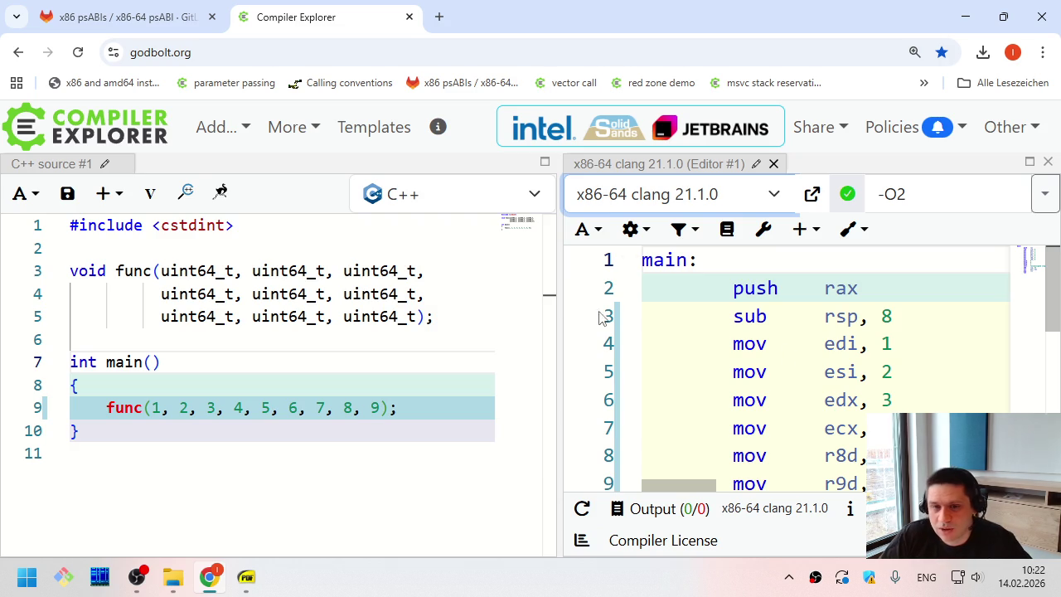
{"action": "scroll", "coordinate": [497, 327], "scroll_direction": "down", "scroll_amount": 3}
{"action": "scroll", "coordinate": [722, 360], "scroll_direction": "down", "scroll_amount": 3}
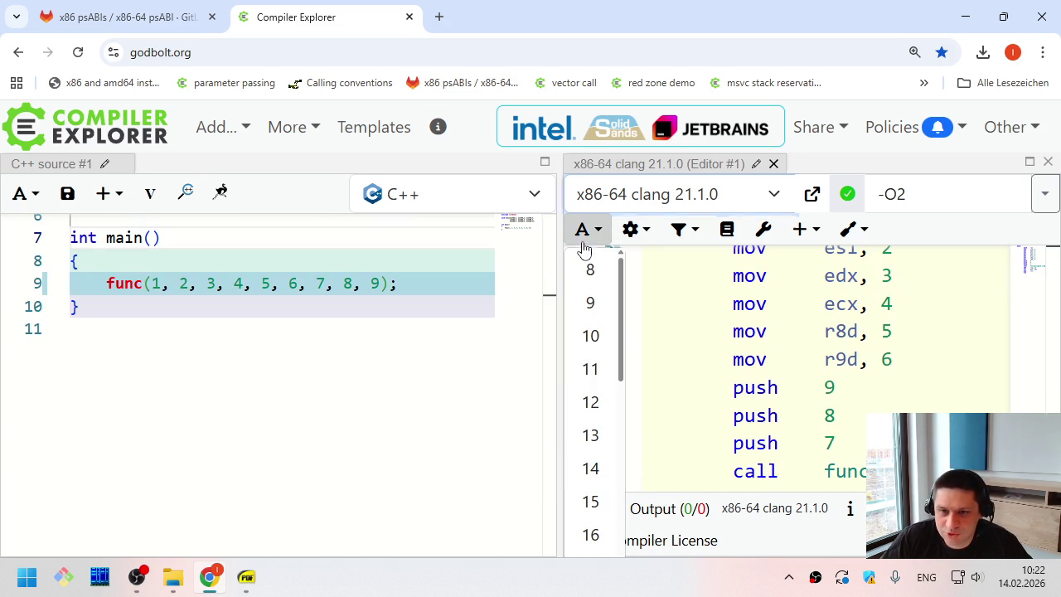
Set the assembly font to 13 and highlight clang's sub rsp, 8 and mov edi, 1 lines
{"action": "left_click", "coordinate": [596, 436]}
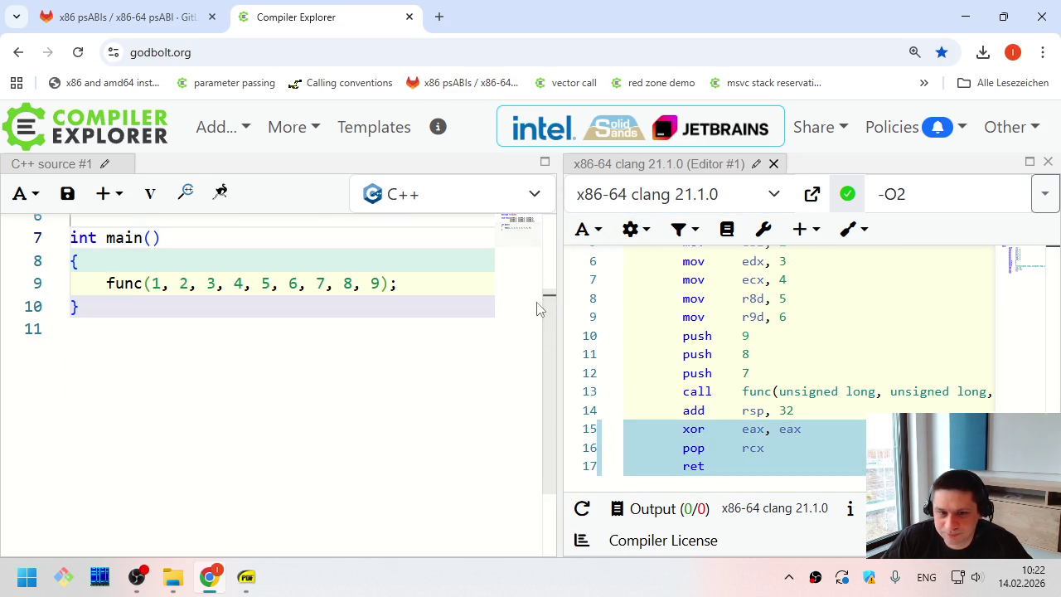
{"action": "scroll", "coordinate": [788, 390], "scroll_direction": "up", "scroll_amount": 2}
{"action": "scroll", "coordinate": [788, 390], "scroll_direction": "down", "scroll_amount": 1}
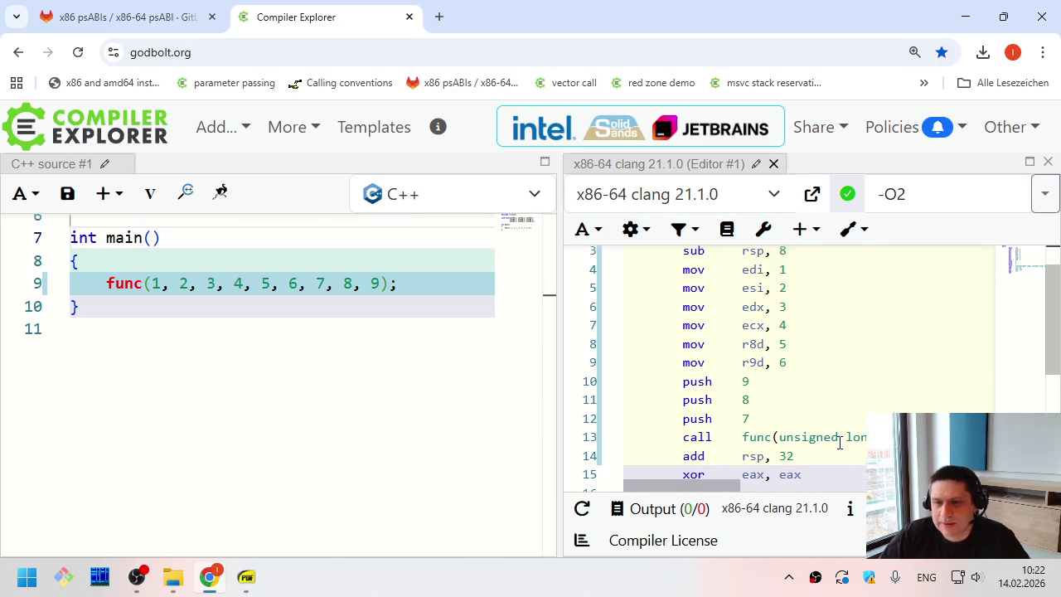
{"action": "scroll", "coordinate": [840, 433], "scroll_direction": "up", "scroll_amount": 1}
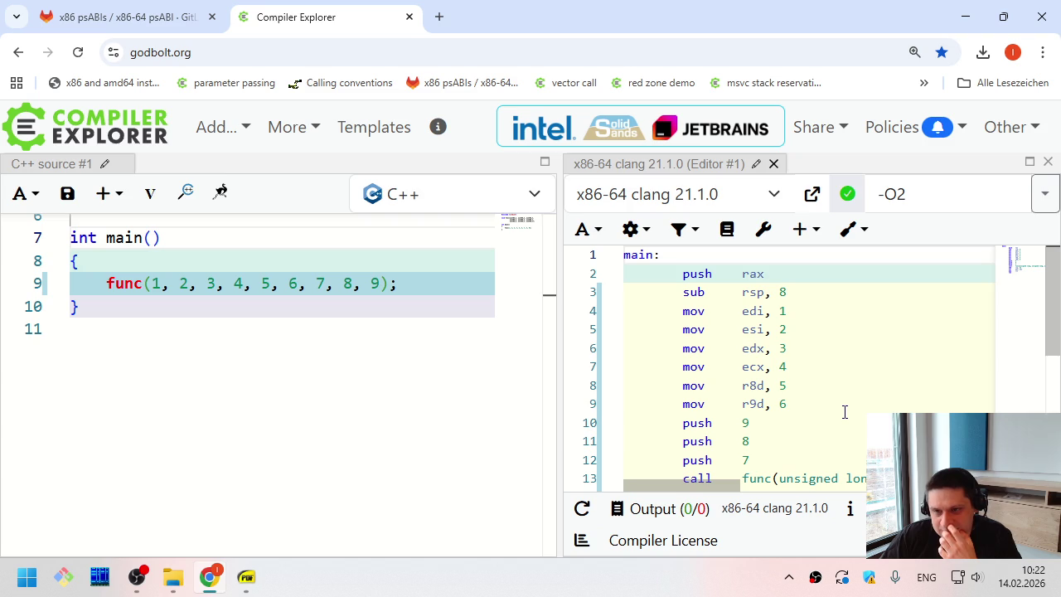
{"action": "left_click", "coordinate": [799, 285]}
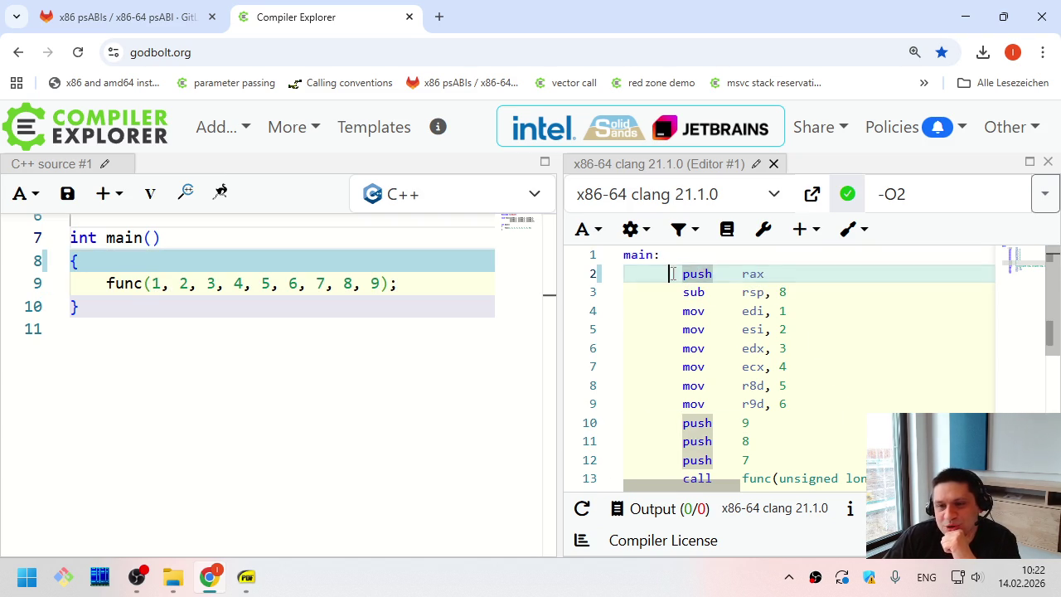
{"action": "left_click", "coordinate": [913, 311]}
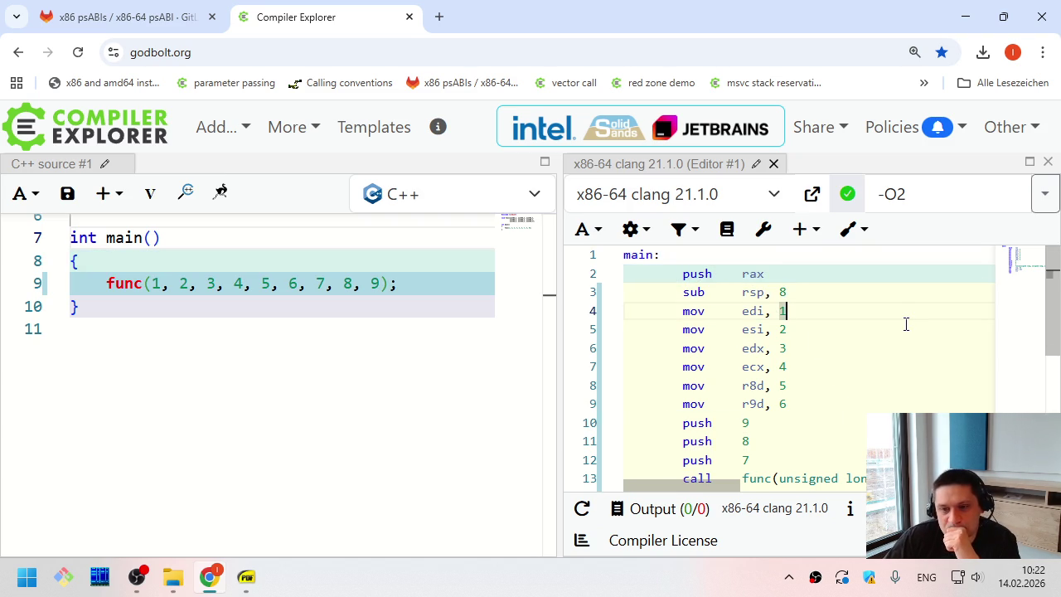
{"action": "scroll", "coordinate": [906, 324], "scroll_direction": "down", "scroll_amount": 3}
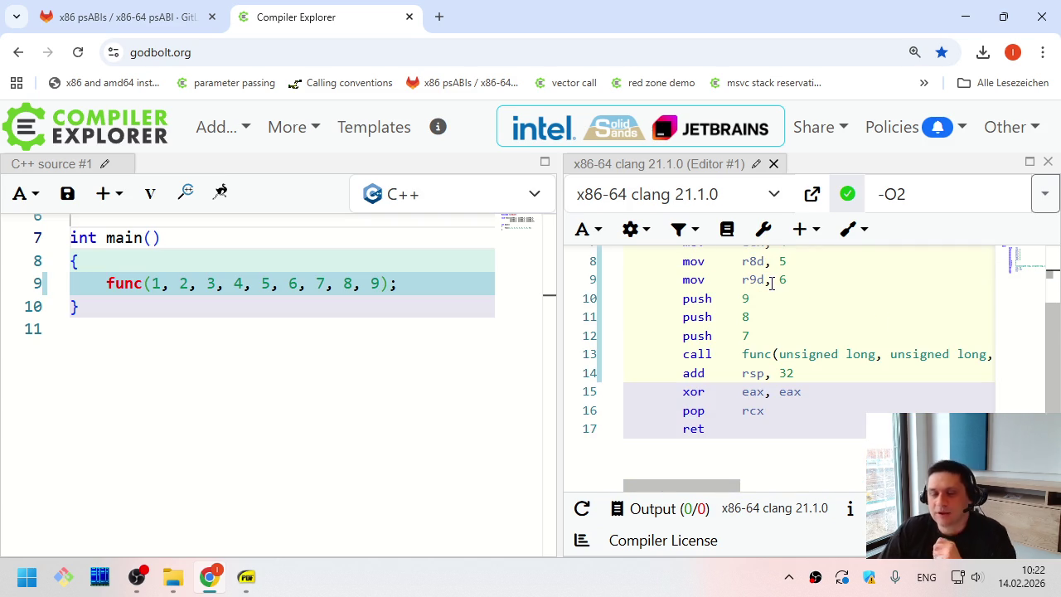
{"action": "left_click", "coordinate": [776, 200]}
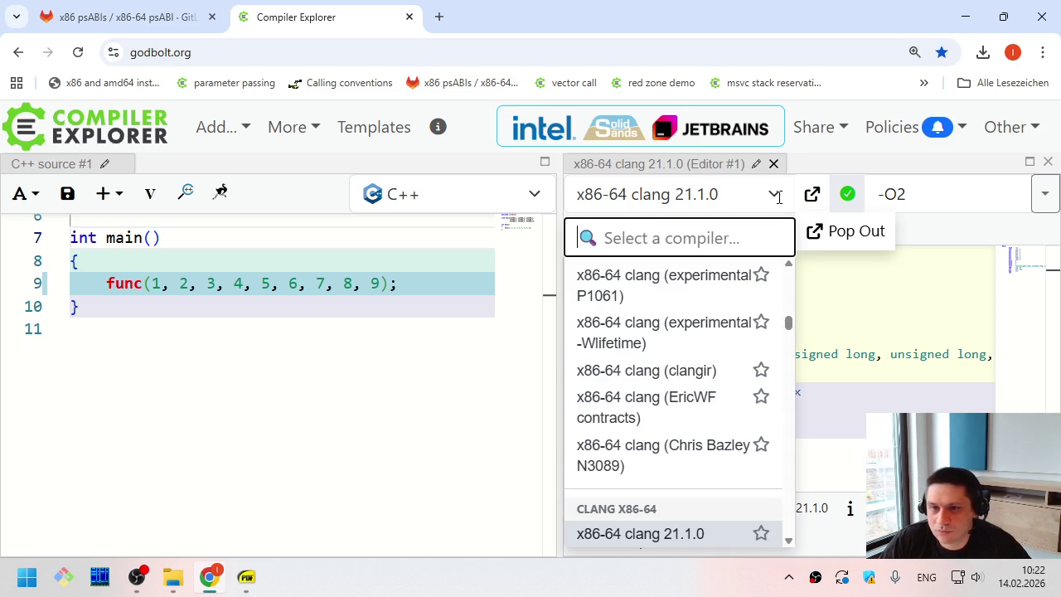
Search 'gcc 15' in the compiler list and select x86-64 gcc 15.2
{"action": "scroll", "coordinate": [706, 481], "scroll_direction": "down", "scroll_amount": 2}
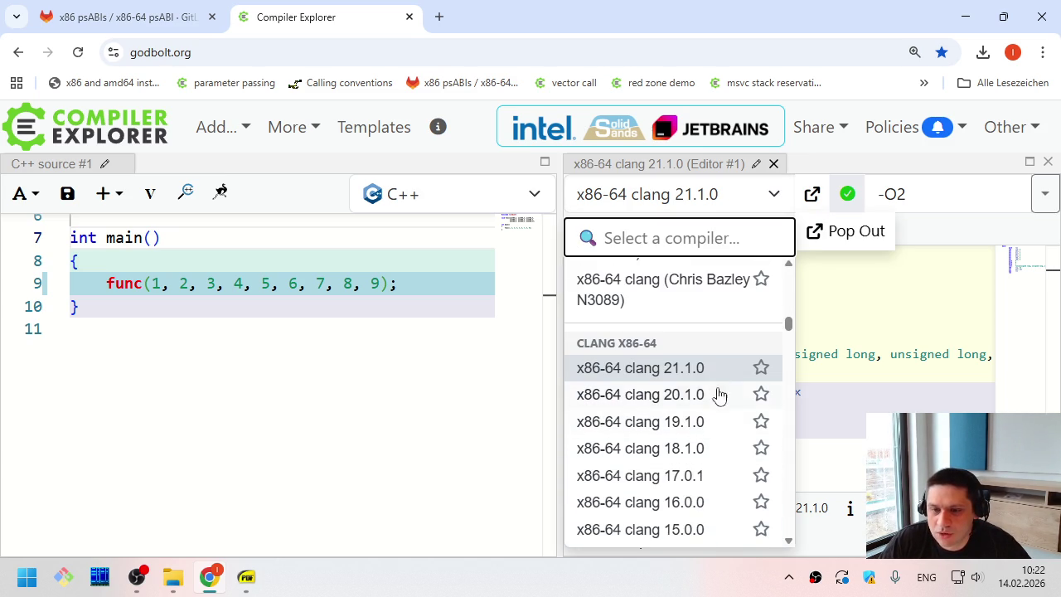
{"action": "type", "text": "gcc"}
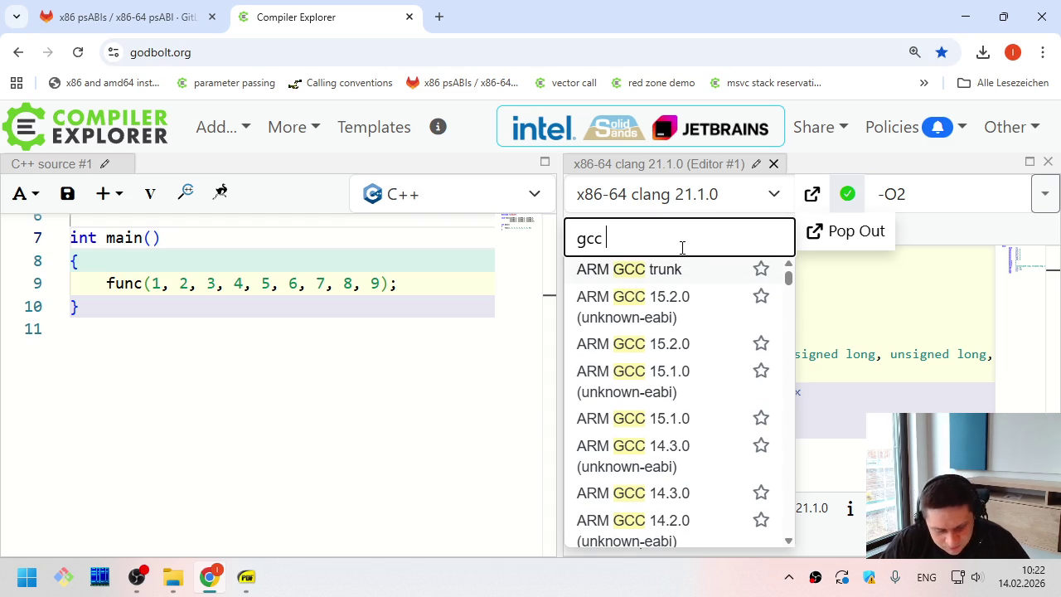
{"action": "type", "text": " 15"}
{"action": "scroll", "coordinate": [704, 464], "scroll_direction": "down", "scroll_amount": 5}
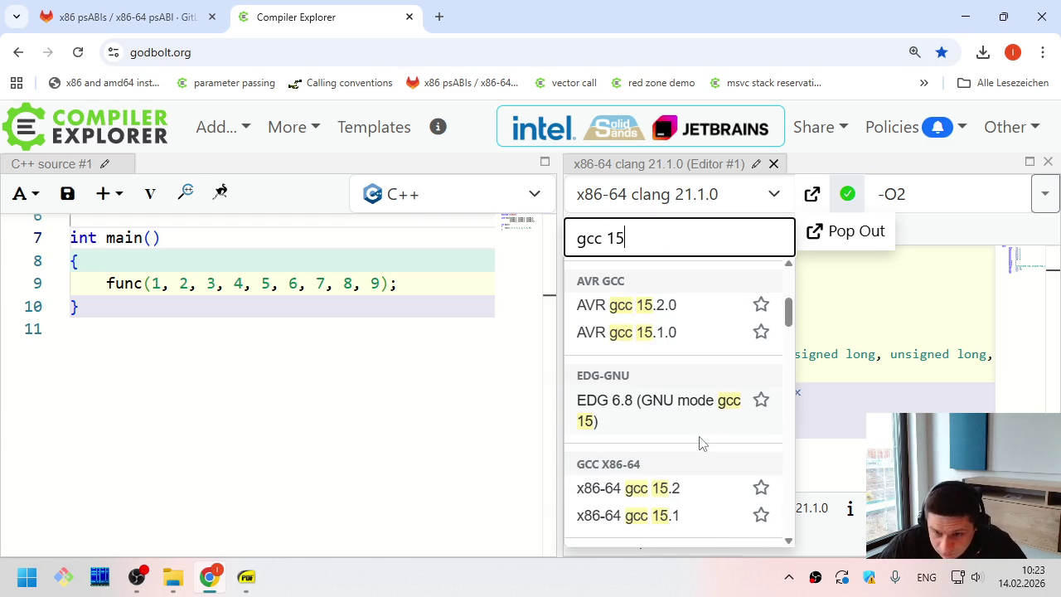
{"action": "left_click", "coordinate": [694, 326]}
{"action": "scroll", "coordinate": [865, 395], "scroll_direction": "up", "scroll_amount": 3}
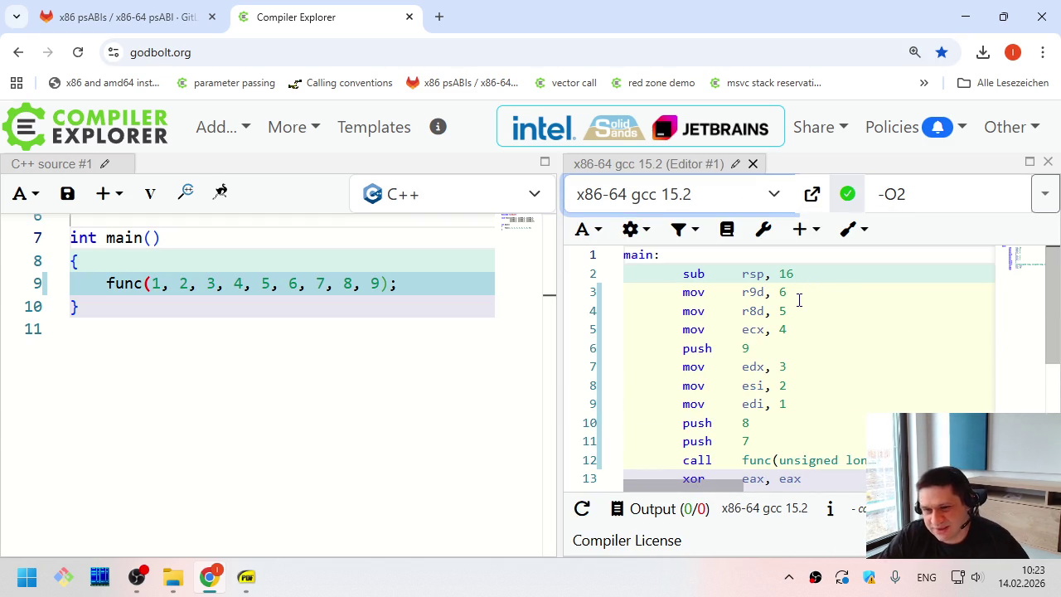
{"action": "scroll", "coordinate": [798, 300], "scroll_direction": "down", "scroll_amount": 2}
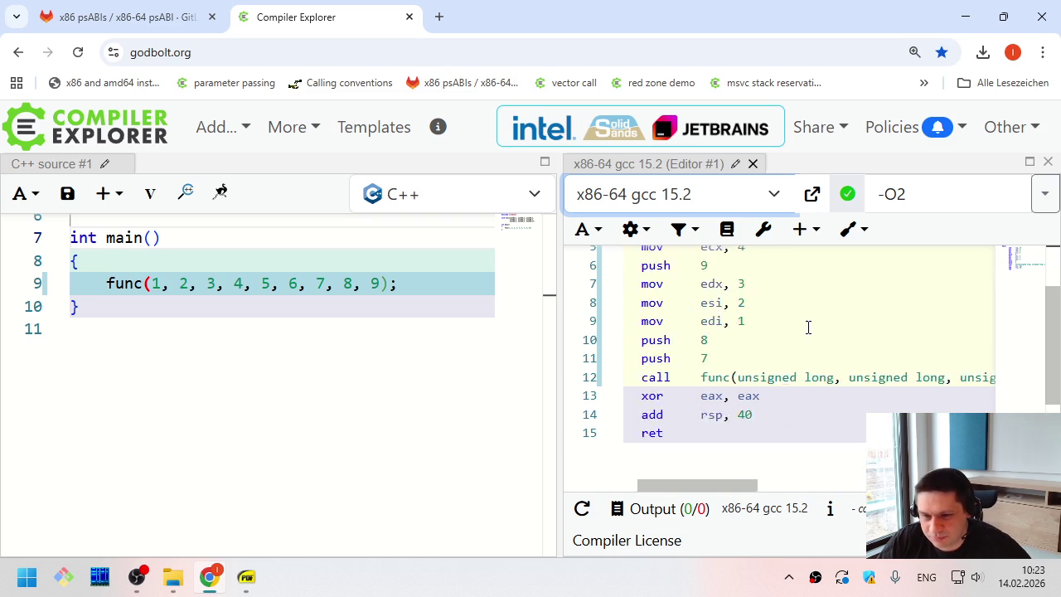
{"action": "scroll", "coordinate": [804, 309], "scroll_direction": "up", "scroll_amount": 2}
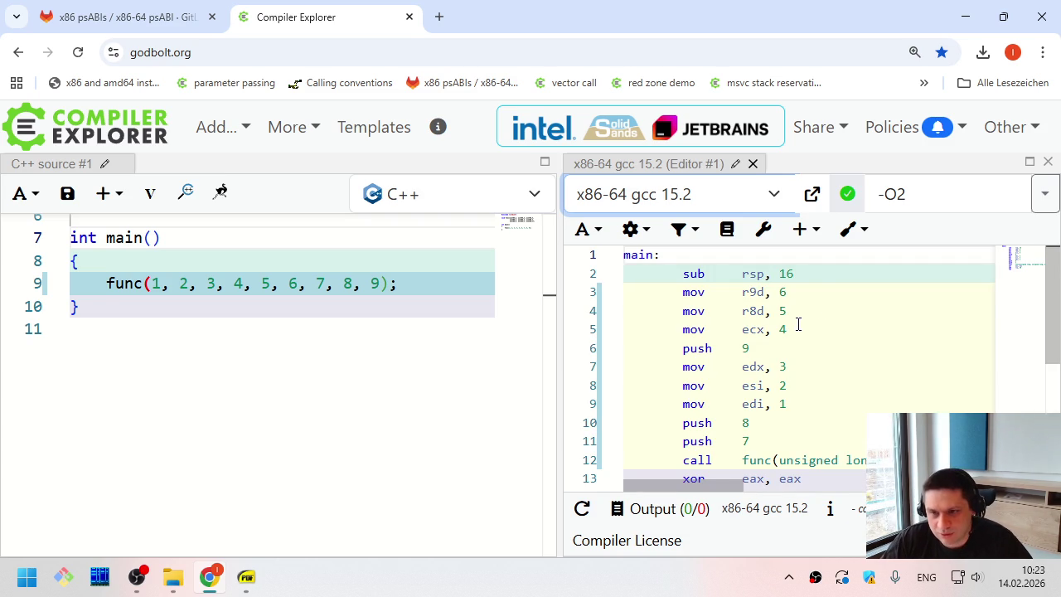
Highlight the sub rsp, 16 instruction at the start of gcc 15.2's main
{"action": "mouse_move", "coordinate": [626, 275]}
{"action": "left_mouse_down"}
{"action": "mouse_move", "coordinate": [848, 277]}
{"action": "mouse_move", "coordinate": [668, 274]}
{"action": "left_mouse_up"}
{"action": "left_click", "coordinate": [848, 277]}
{"action": "left_click", "coordinate": [664, 275]}
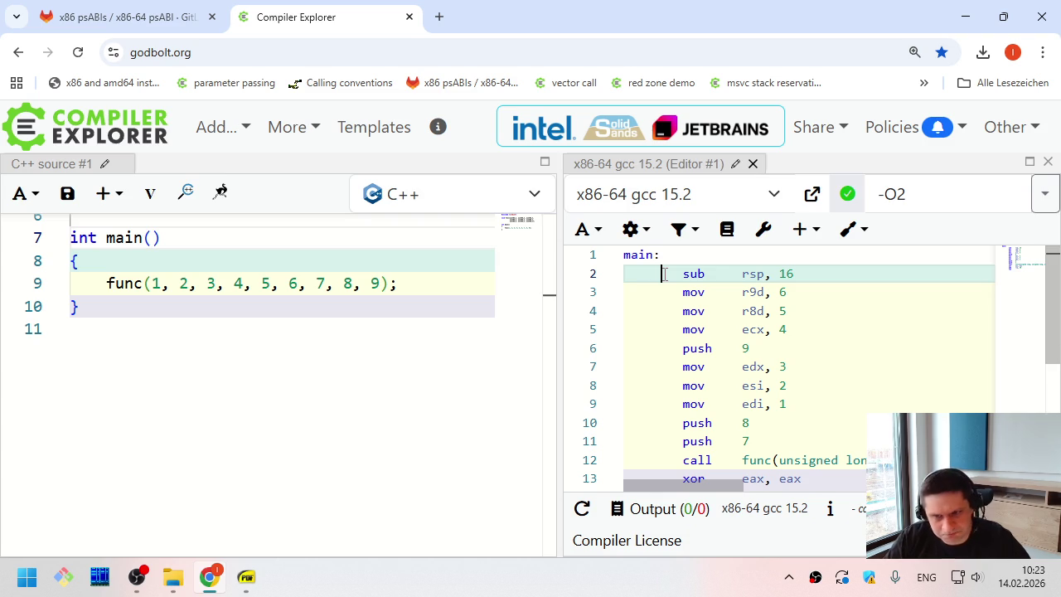
{"action": "left_click_drag", "start_coordinate": [792, 275], "coordinate": [683, 274]}
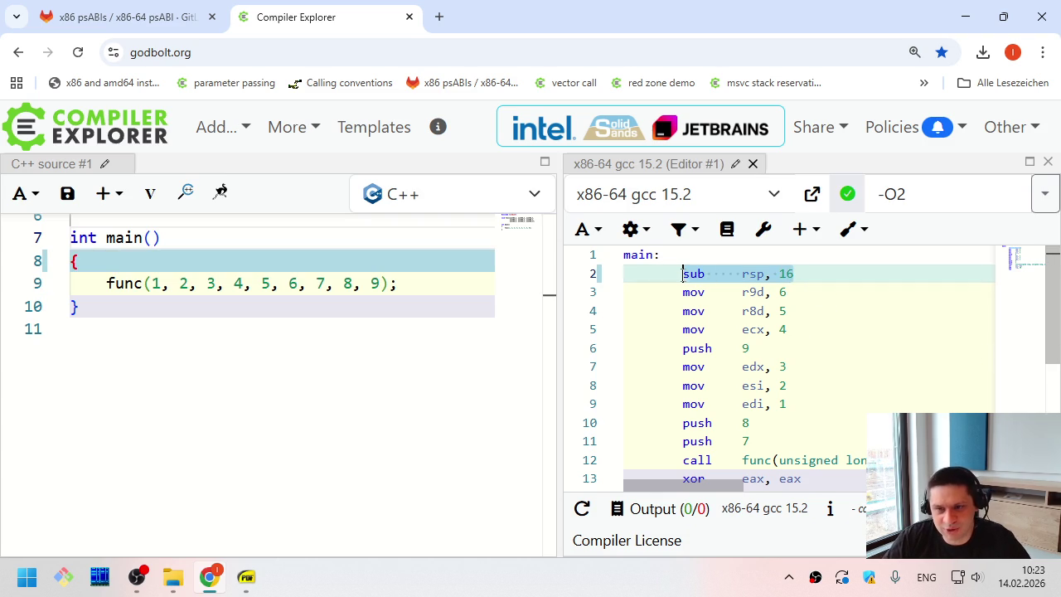
{"action": "left_click", "coordinate": [682, 275]}
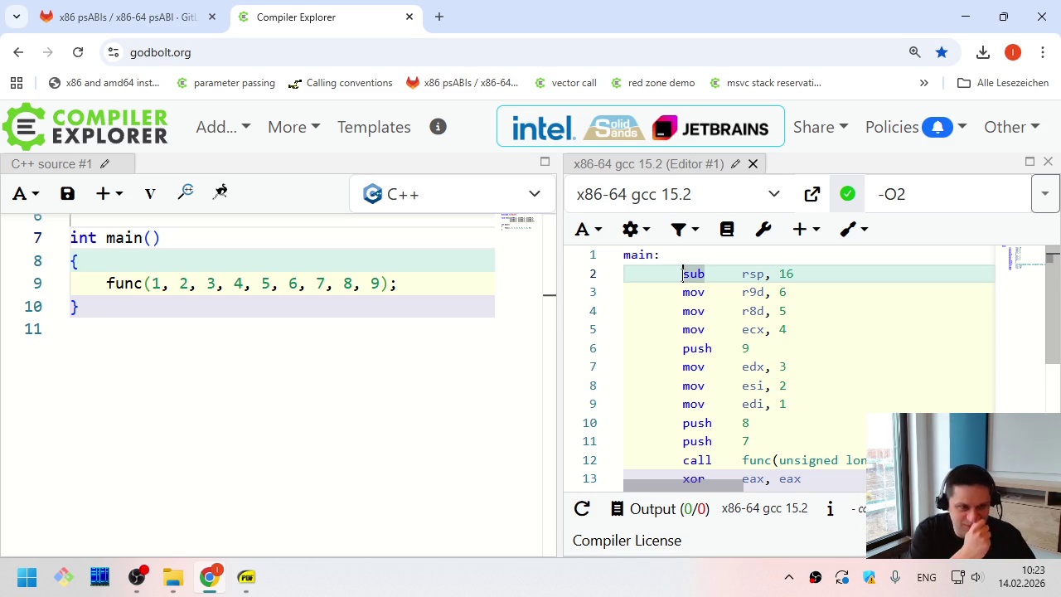
{"action": "left_click", "coordinate": [174, 240]}
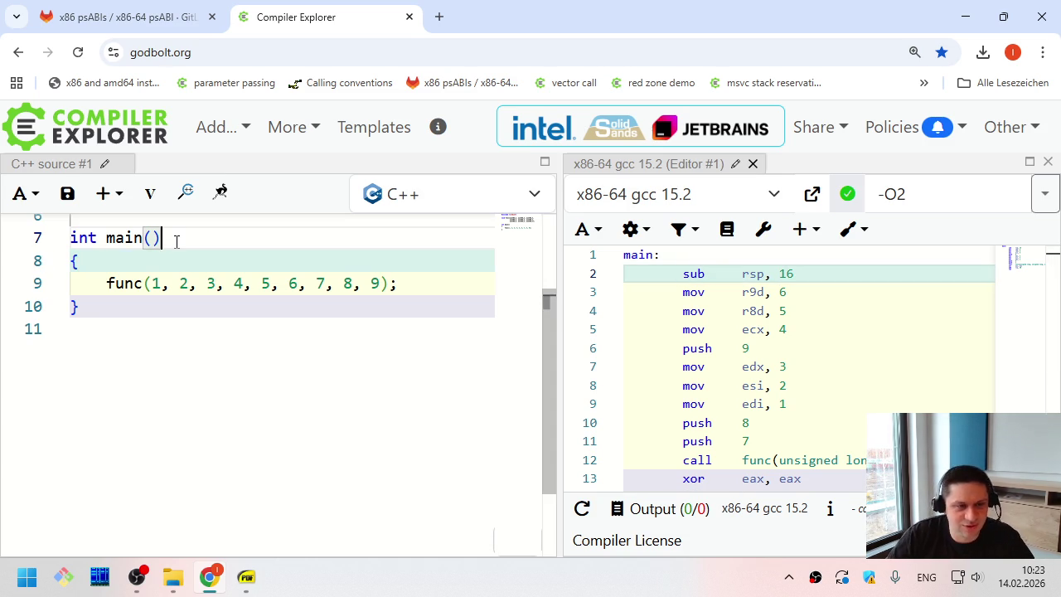
Replace 'int main()' on line 7 with 'void test()'
{"action": "key", "text": "shift+Home"}
{"action": "key", "text": "Left"}
{"action": "key", "text": "shift+End"}
{"action": "type", "text": "void test()"}
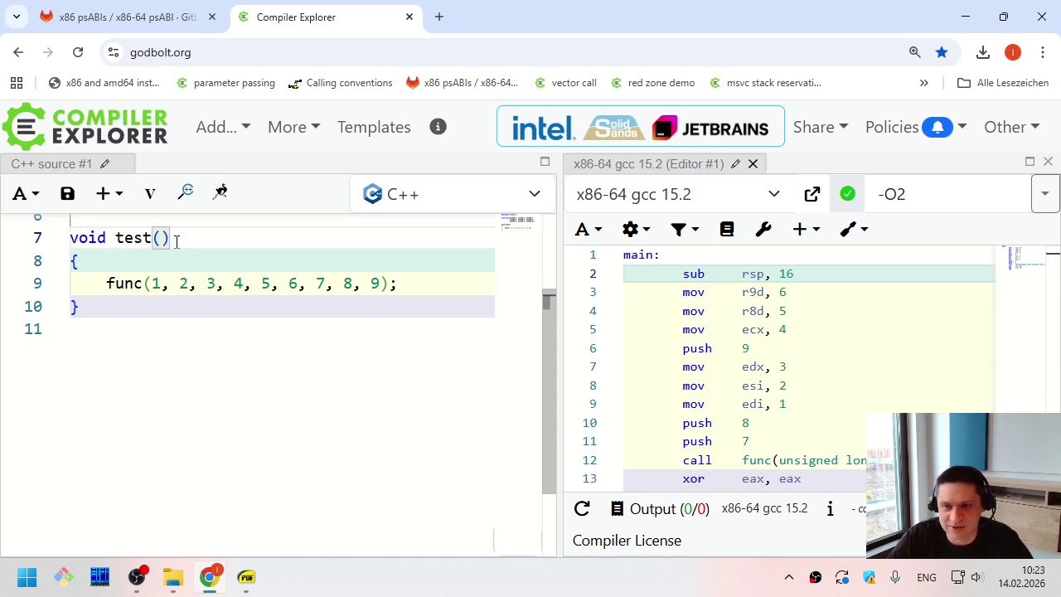
{"action": "key", "text": "ctrl+End"}
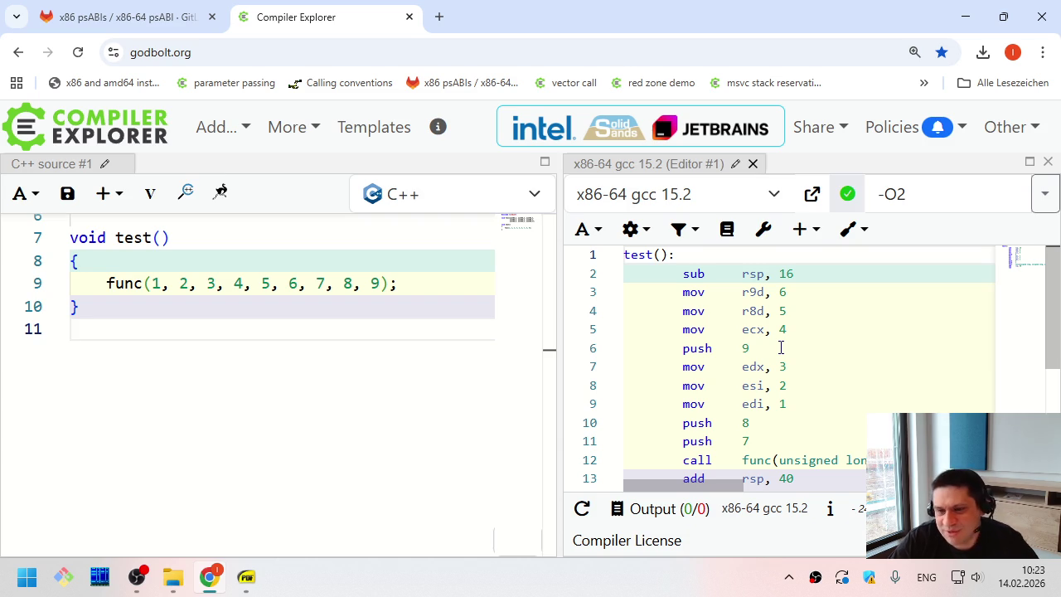
Highlight the sub rsp, 16 stack adjustment in test's gcc 15.2 assembly
{"action": "double_click", "coordinate": [694, 273]}
{"action": "left_click_drag", "start_coordinate": [694, 273], "coordinate": [871, 273]}
{"action": "left_click", "coordinate": [870, 273]}
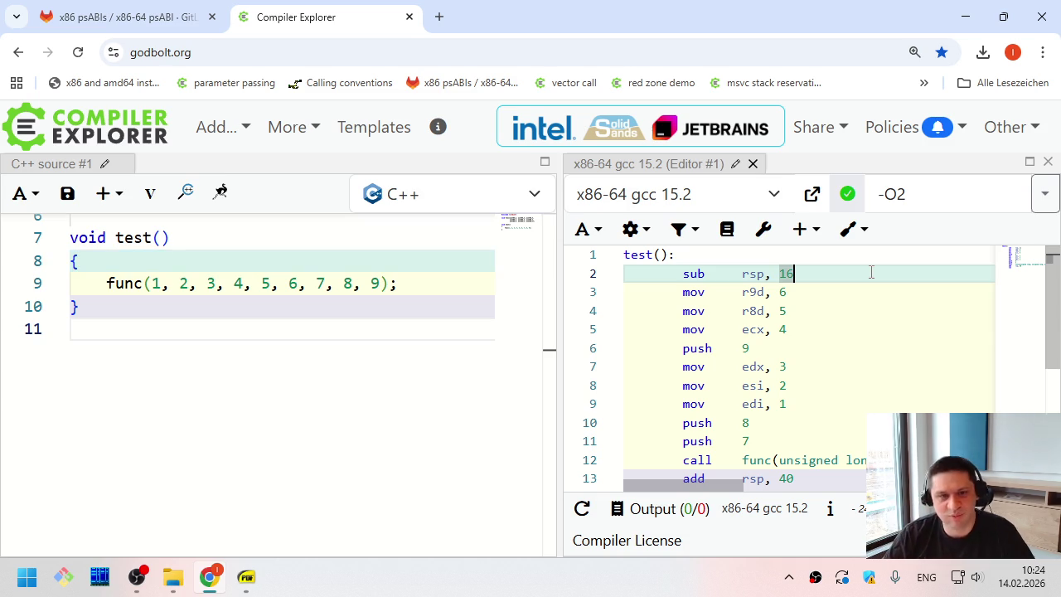
{"action": "left_click", "coordinate": [444, 350]}
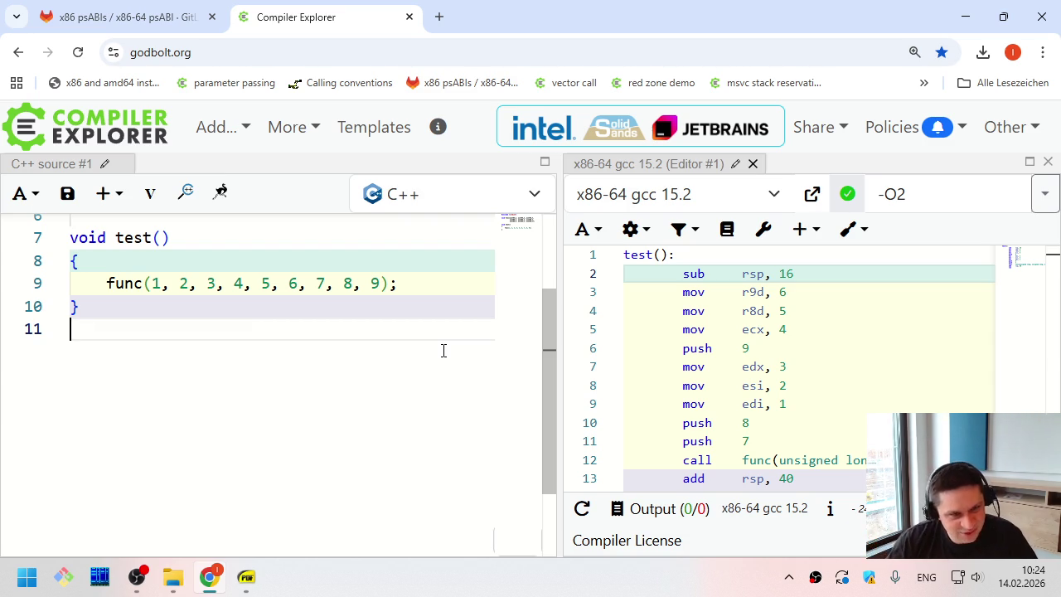
{"action": "left_click", "coordinate": [819, 275]}
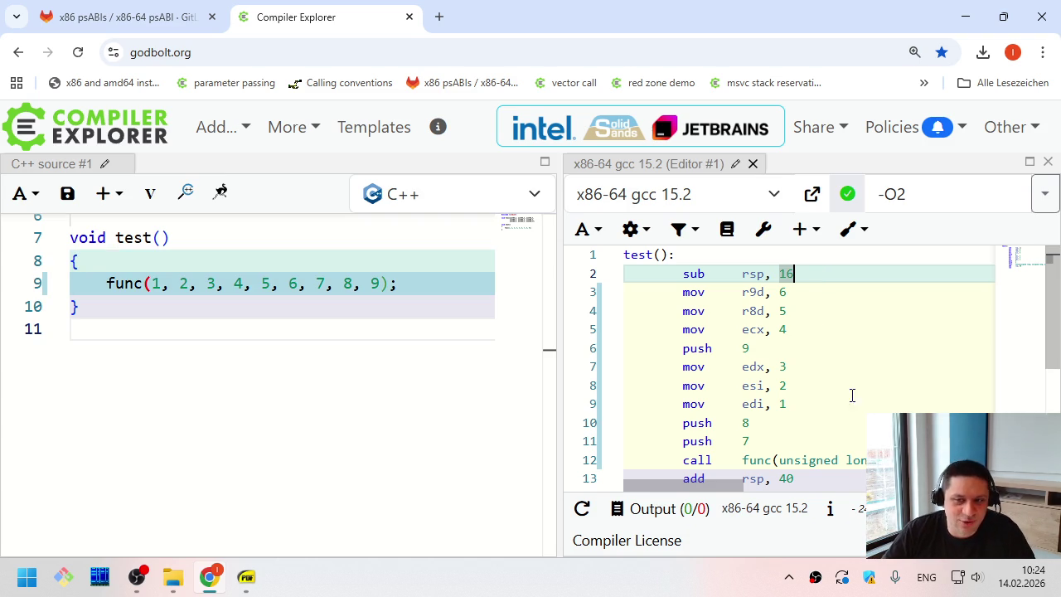
{"action": "scroll", "coordinate": [800, 406], "scroll_direction": "down", "scroll_amount": 1}
{"action": "scroll", "coordinate": [791, 406], "scroll_direction": "up", "scroll_amount": 1}
{"action": "left_click", "coordinate": [272, 338]}
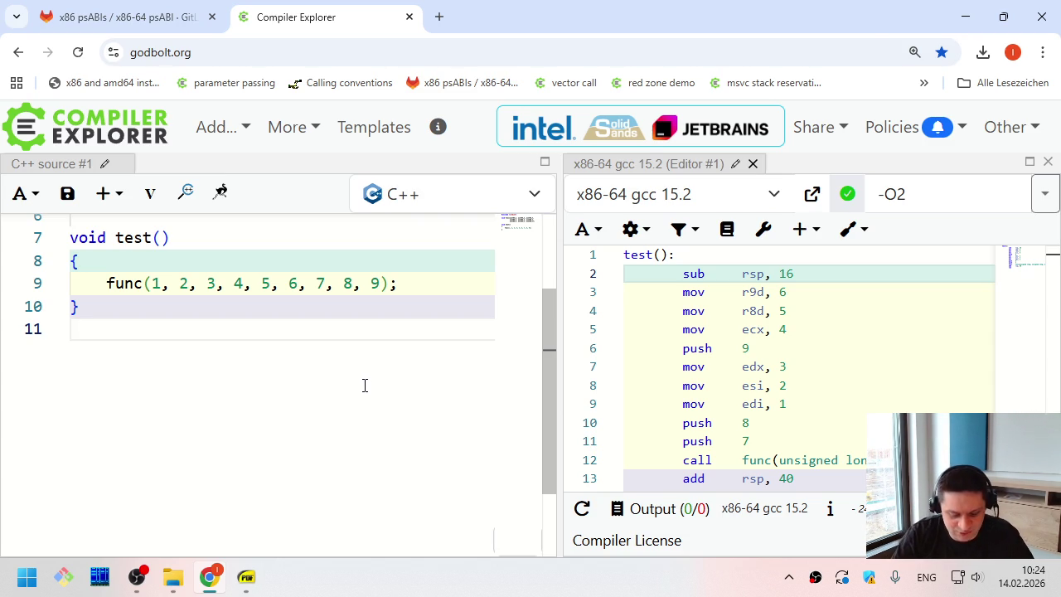
Search 'agner fog' in a new tab and open the Instruction tables PDF
{"action": "key", "text": "ctrl+t"}
{"action": "type", "text": "agner fog"}
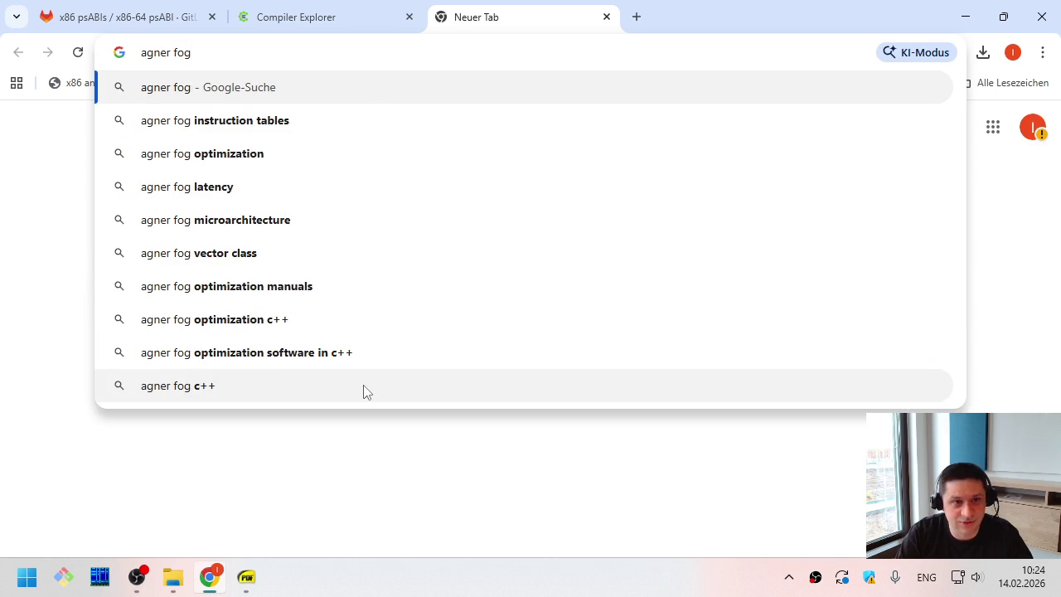
{"action": "key", "text": "Down"}
{"action": "key", "text": "Return"}
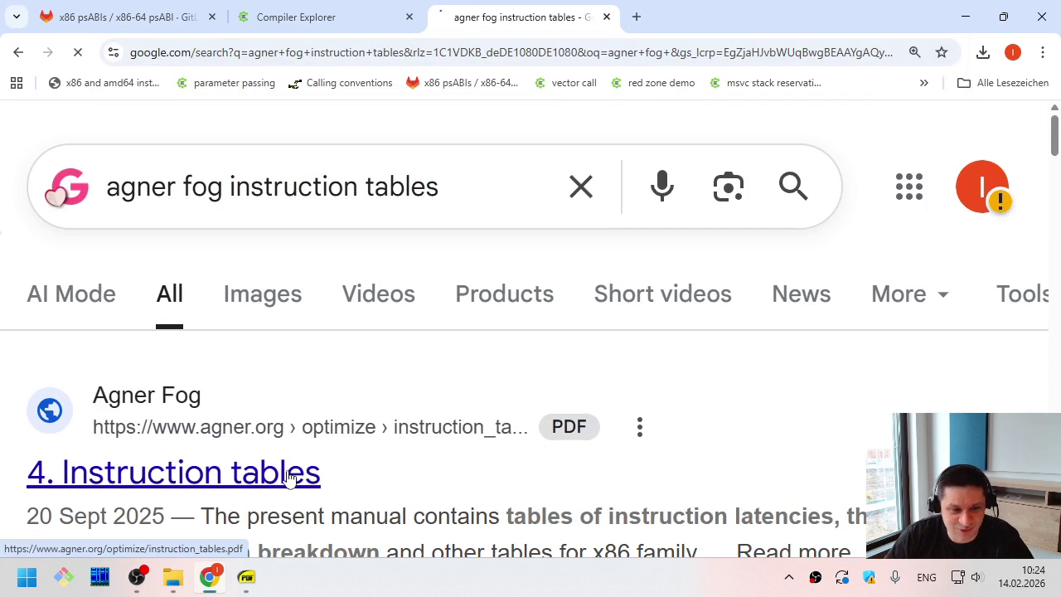
{"action": "left_click", "coordinate": [289, 476]}
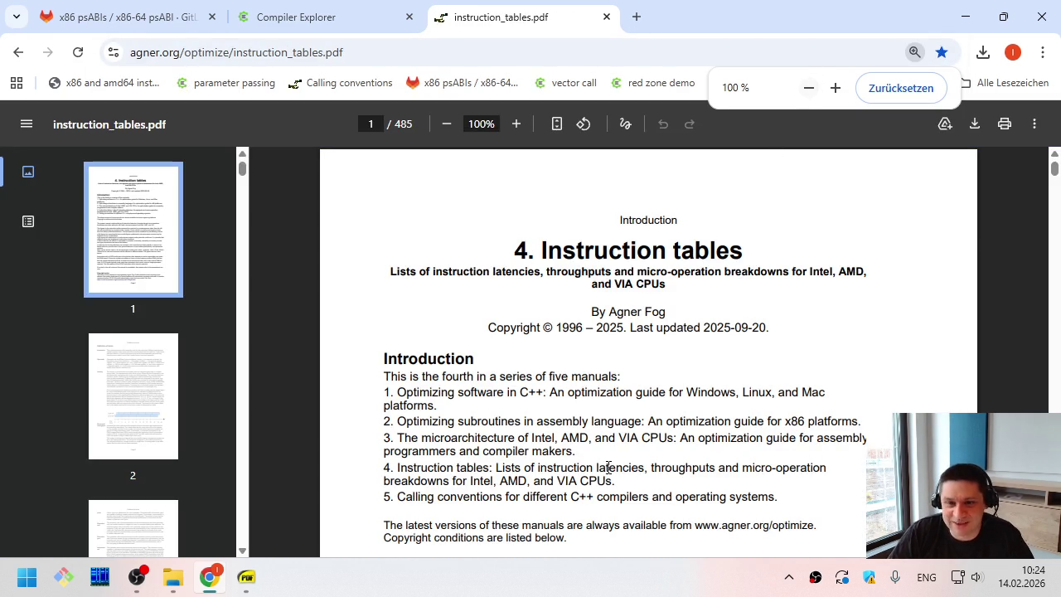
Find 'zen 5' in the PDF and scroll to the AMD Zen 5 table on page 143
{"action": "key", "text": "ctrl+f"}
{"action": "type", "text": "zen 5"}
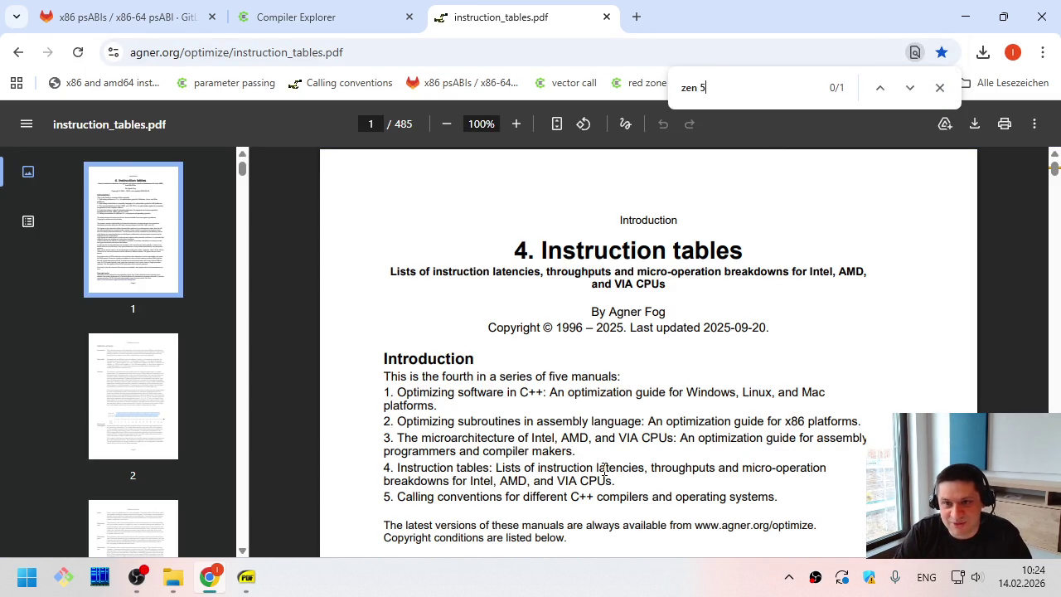
{"action": "key", "text": "Return"}
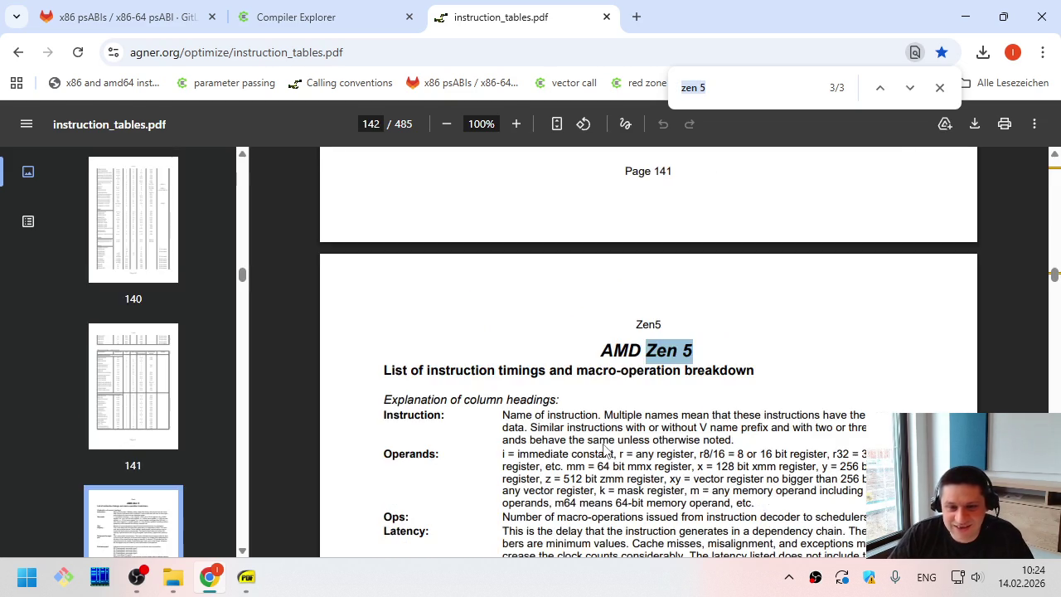
{"action": "key", "text": "Return"}
{"action": "key", "text": "Return"}
{"action": "key", "text": "Return"}
{"action": "scroll", "coordinate": [618, 447], "scroll_direction": "down", "scroll_amount": 10}
{"action": "scroll", "coordinate": [617, 458], "scroll_direction": "down", "scroll_amount": 3}
{"action": "scroll", "coordinate": [616, 456], "scroll_direction": "up", "scroll_amount": 7}
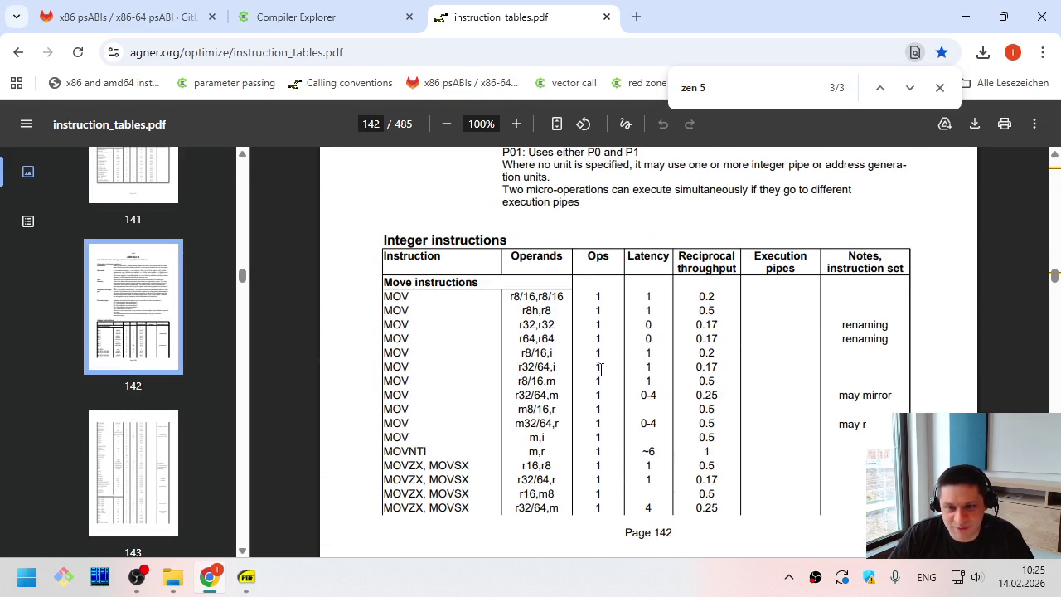
{"action": "scroll", "coordinate": [588, 418], "scroll_direction": "down", "scroll_amount": 6}
{"action": "scroll", "coordinate": [585, 430], "scroll_direction": "down", "scroll_amount": 5}
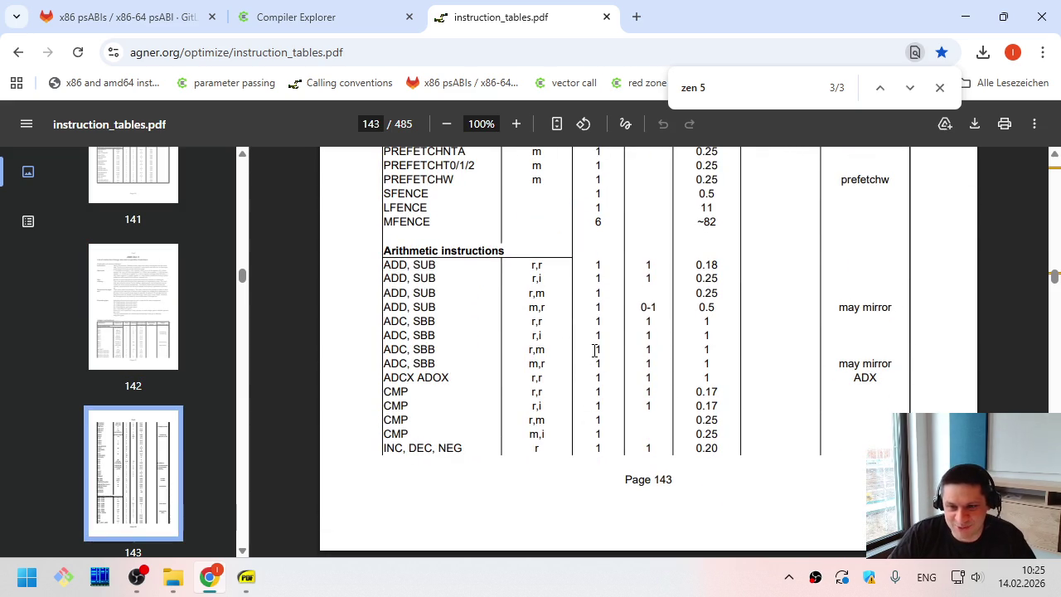
Highlight the 0.18 reciprocal throughput in the ADD, SUB r,r row
{"action": "mouse_move", "coordinate": [384, 261]}
{"action": "left_mouse_down"}
{"action": "mouse_move", "coordinate": [731, 287]}
{"action": "mouse_move", "coordinate": [653, 264]}
{"action": "mouse_move", "coordinate": [386, 268]}
{"action": "left_mouse_up"}
{"action": "left_click", "coordinate": [729, 287]}
{"action": "left_click", "coordinate": [384, 273]}
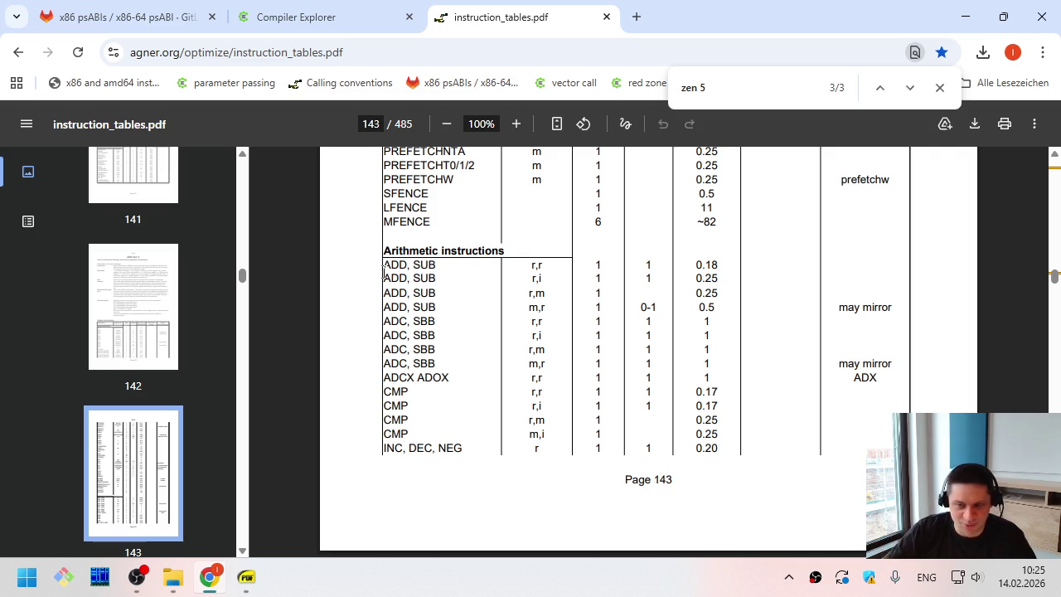
{"action": "left_click_drag", "start_coordinate": [723, 262], "coordinate": [694, 266]}
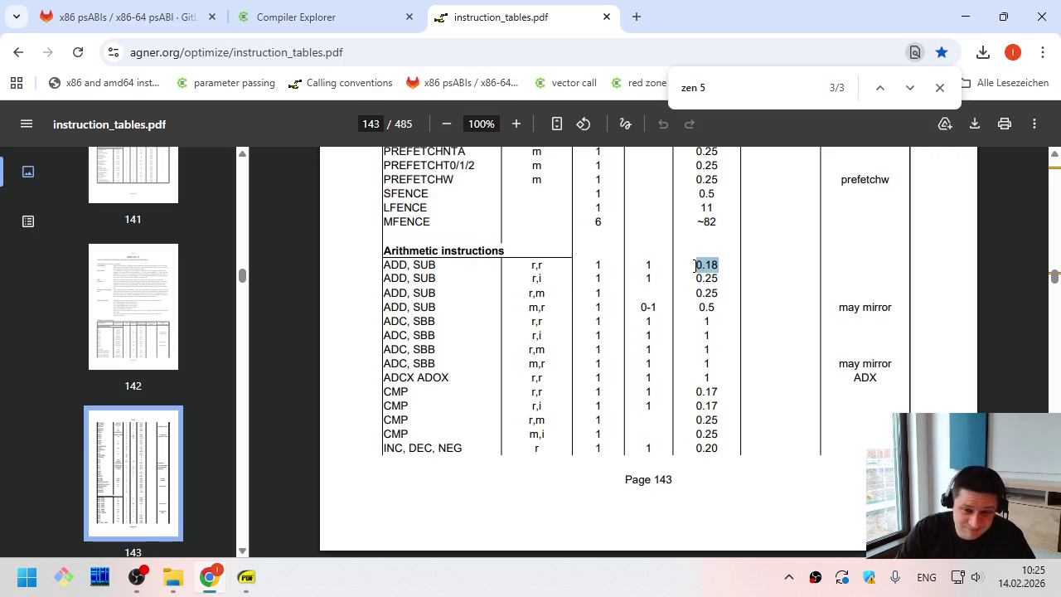
{"action": "key", "text": "super+r"}
Launch calc, compute 1/0.18 ≈ 5.56, then close the calculator
{"action": "type", "text": "ca"}
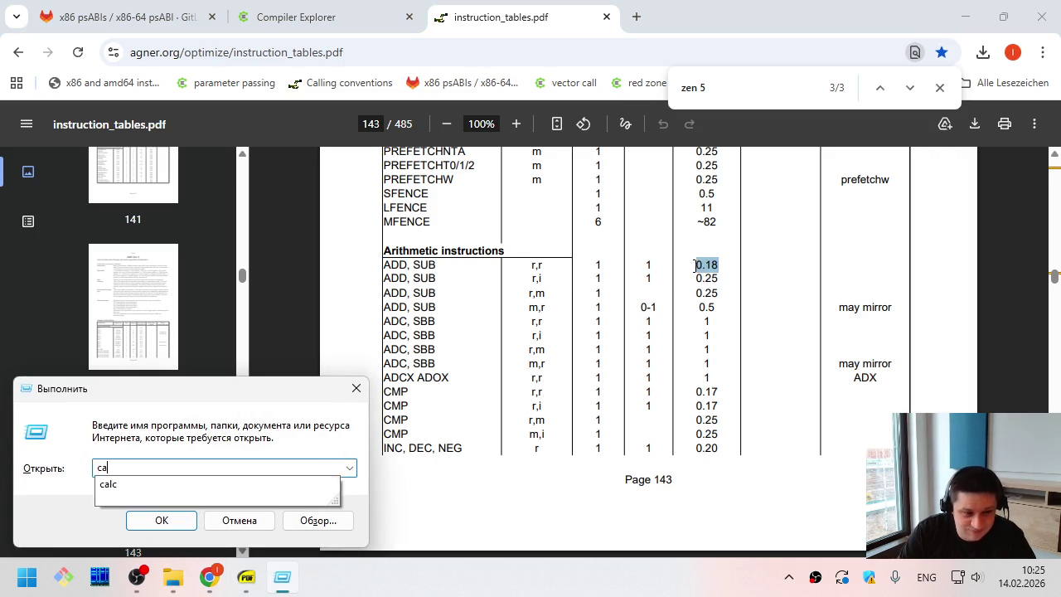
{"action": "type", "text": "lc"}
{"action": "key", "text": "Return"}
{"action": "type", "text": "1/0.18"}
{"action": "key", "text": "Return"}
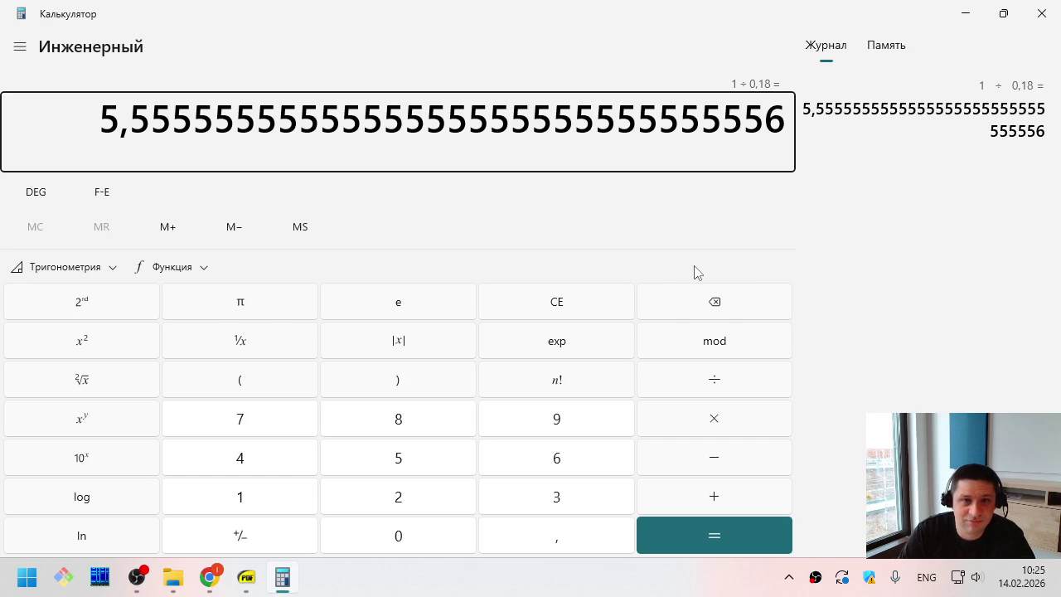
{"action": "key", "text": "alt+F4"}
Re-highlight the 0.18 throughput value in the Zen 5 table, then clear it
{"action": "left_click", "coordinate": [684, 267]}
{"action": "left_click_drag", "start_coordinate": [701, 265], "coordinate": [746, 266]}
{"action": "left_click", "coordinate": [746, 266]}
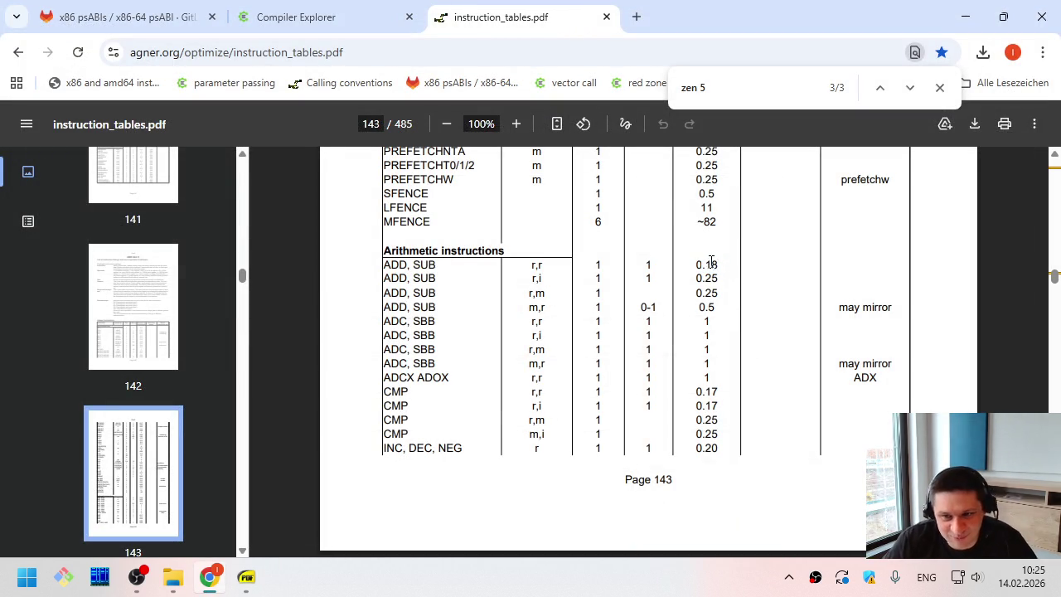
Close the Zen 5 search and briefly mark the ADD, SUB r,i row values
{"action": "left_click", "coordinate": [938, 87]}
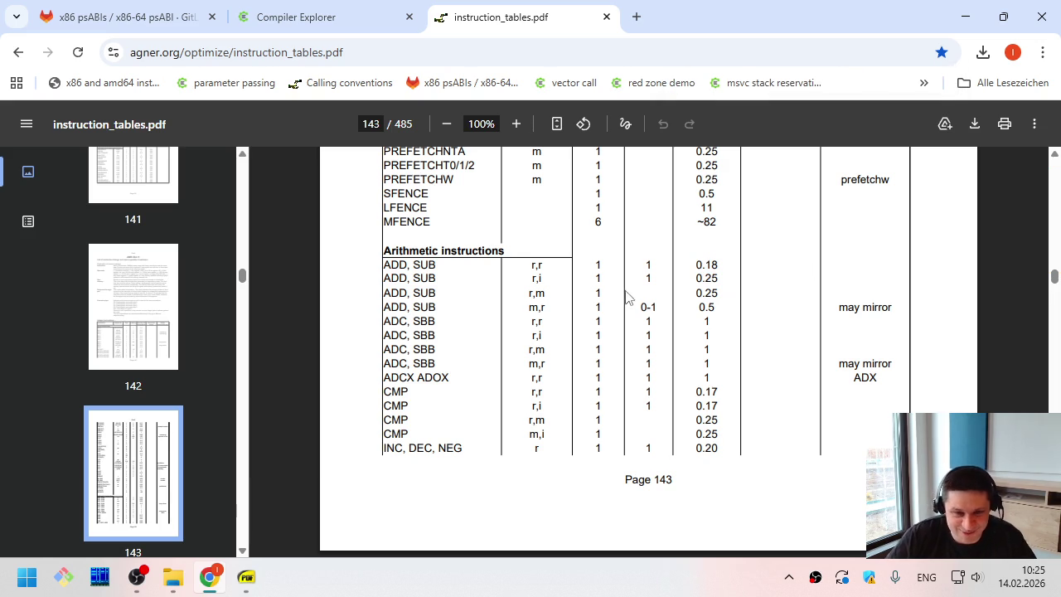
{"action": "mouse_move", "coordinate": [718, 279]}
{"action": "left_mouse_down"}
{"action": "mouse_move", "coordinate": [509, 284]}
{"action": "mouse_move", "coordinate": [717, 278]}
{"action": "left_mouse_up"}
{"action": "left_click", "coordinate": [721, 278]}
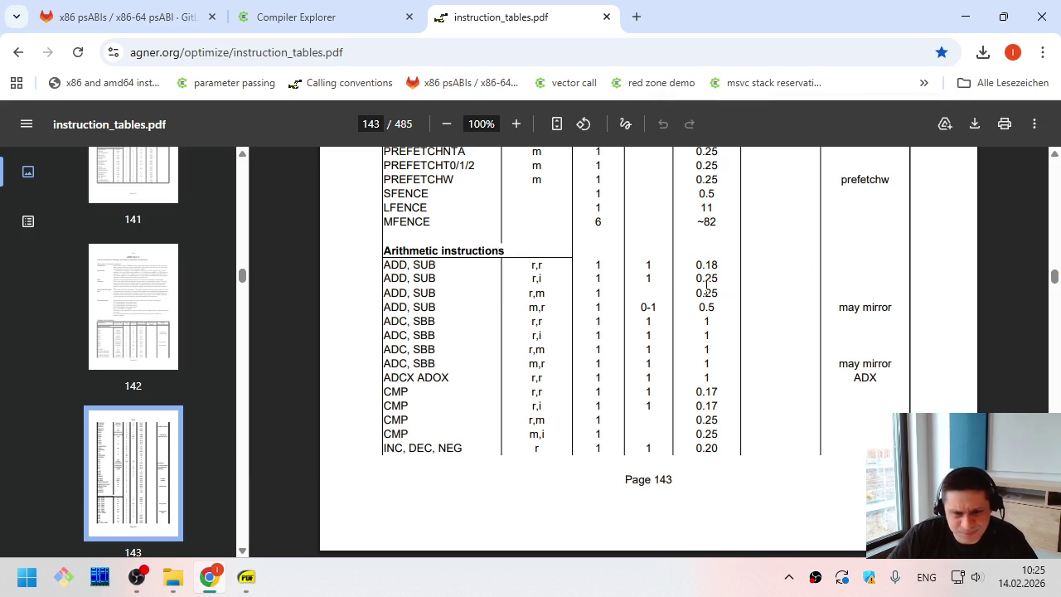
Scroll through pages 143–146 of the instruction tables and back to page 143
{"action": "scroll", "coordinate": [538, 369], "scroll_direction": "down", "scroll_amount": 6}
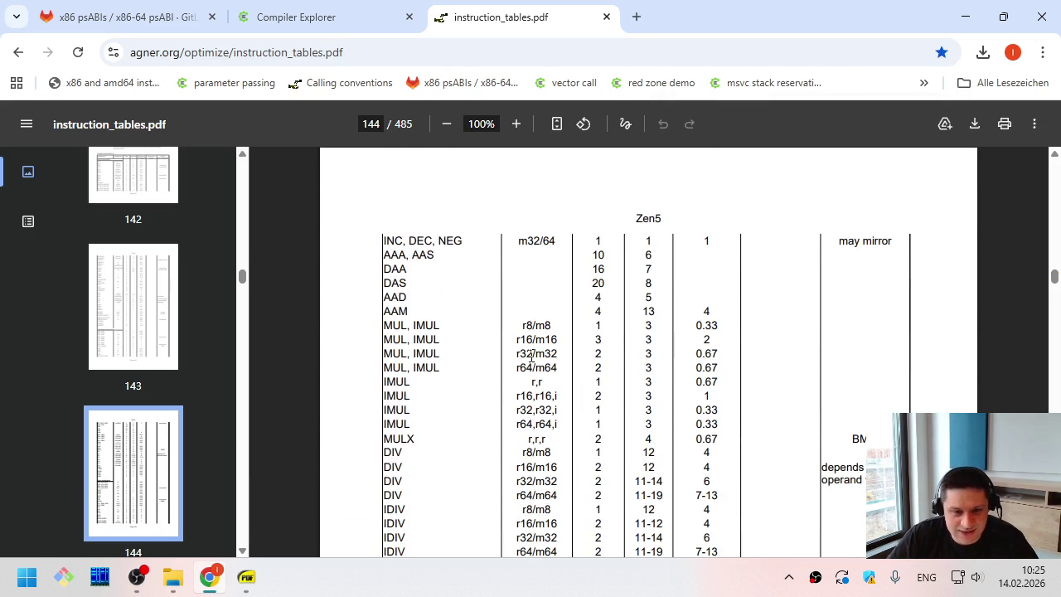
{"action": "scroll", "coordinate": [532, 354], "scroll_direction": "down", "scroll_amount": 4}
{"action": "scroll", "coordinate": [532, 355], "scroll_direction": "down", "scroll_amount": 7}
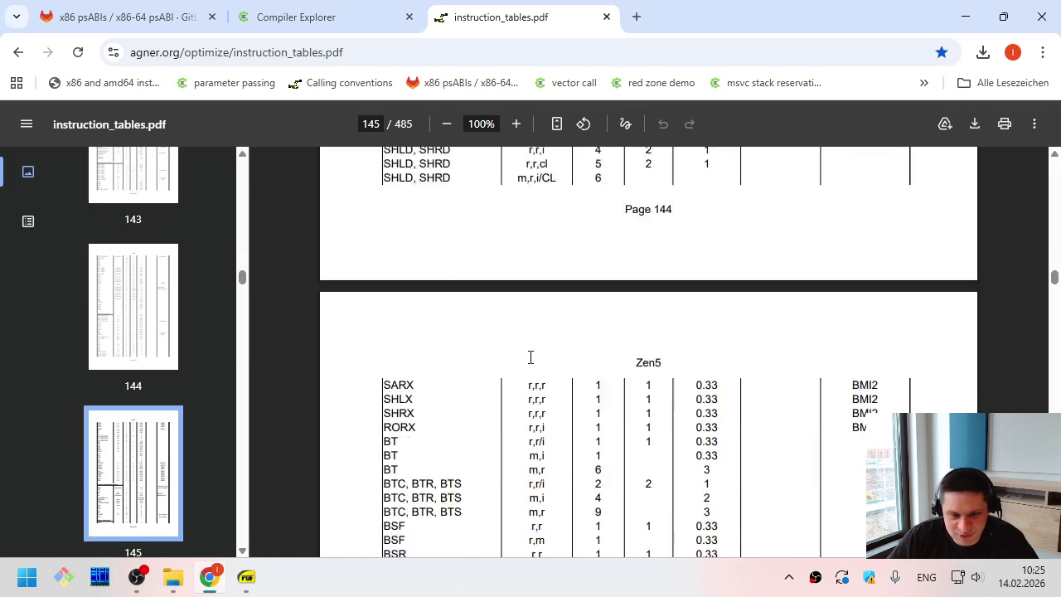
{"action": "scroll", "coordinate": [530, 357], "scroll_direction": "down", "scroll_amount": 4}
{"action": "scroll", "coordinate": [530, 360], "scroll_direction": "up", "scroll_amount": 6}
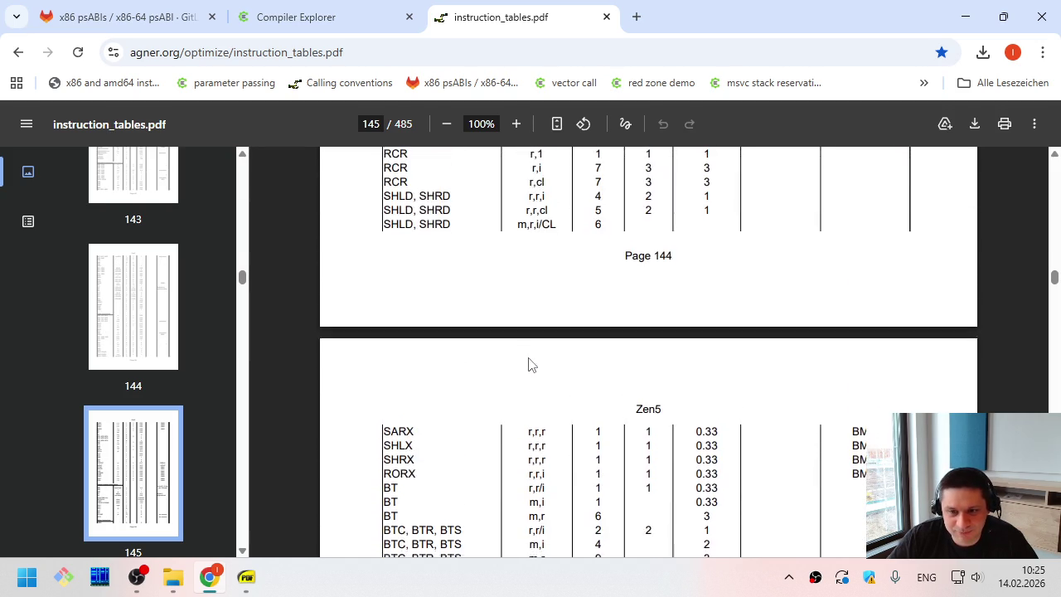
{"action": "scroll", "coordinate": [531, 362], "scroll_direction": "down", "scroll_amount": 5}
{"action": "scroll", "coordinate": [530, 364], "scroll_direction": "down", "scroll_amount": 4}
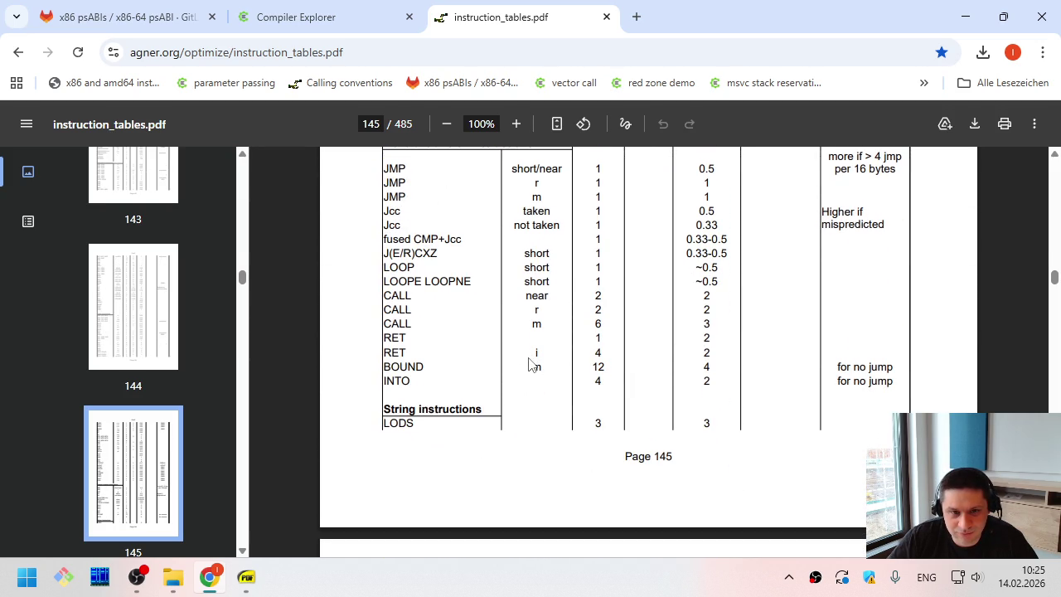
{"action": "scroll", "coordinate": [530, 364], "scroll_direction": "down", "scroll_amount": 3}
{"action": "scroll", "coordinate": [529, 364], "scroll_direction": "down", "scroll_amount": 3}
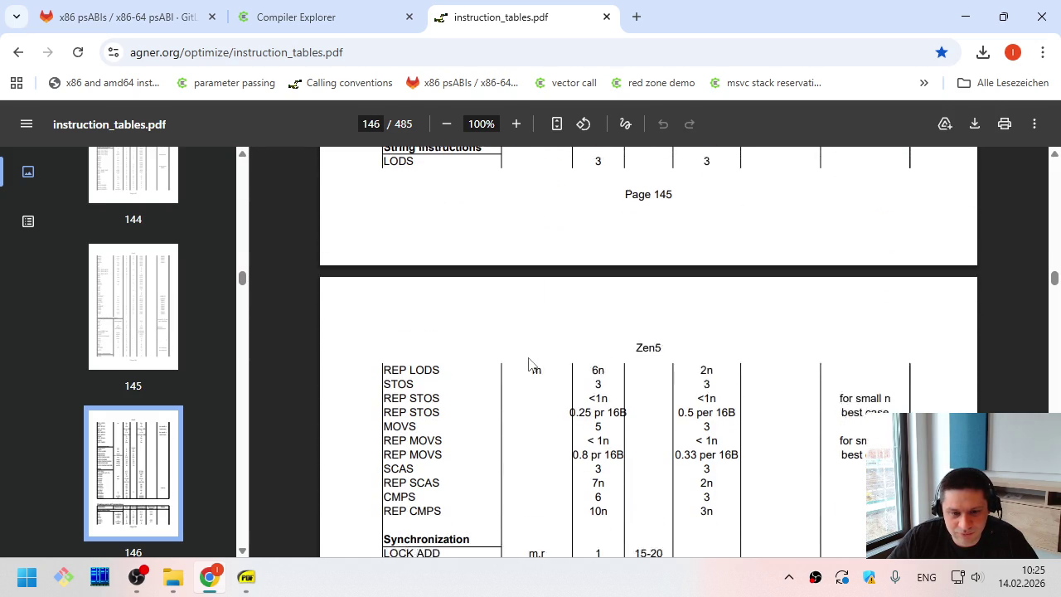
{"action": "scroll", "coordinate": [529, 365], "scroll_direction": "up", "scroll_amount": 15}
{"action": "scroll", "coordinate": [529, 364], "scroll_direction": "up", "scroll_amount": 14}
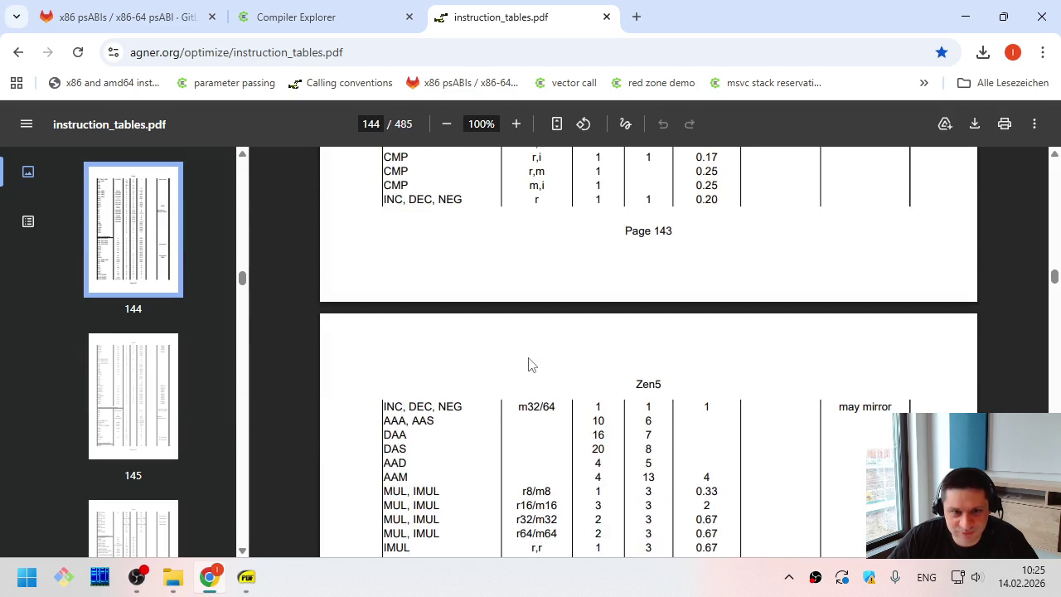
{"action": "scroll", "coordinate": [528, 364], "scroll_direction": "down", "scroll_amount": 2}
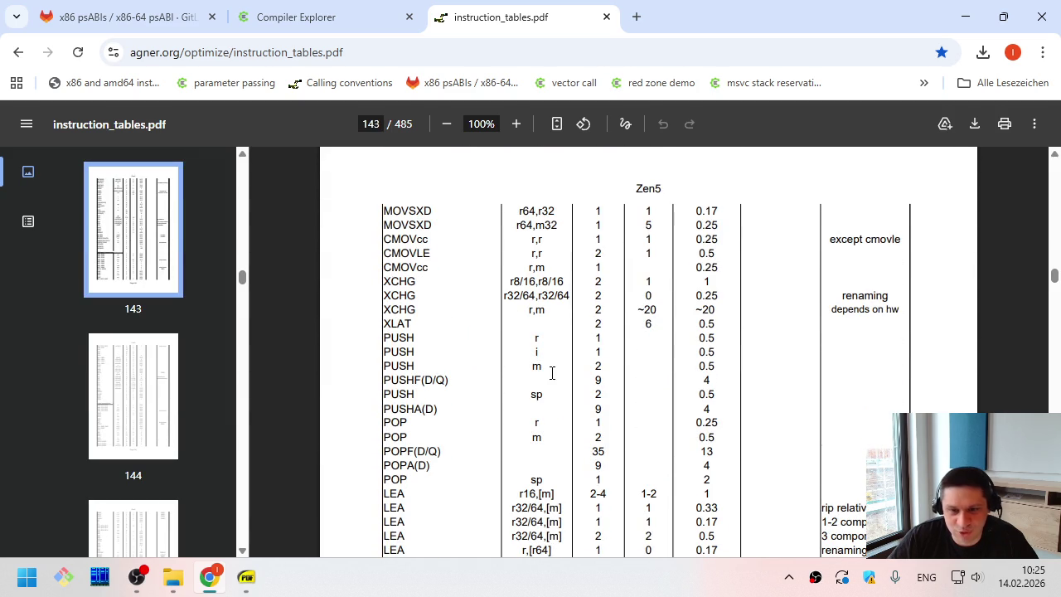
Highlight the PUSH r row (0.5 throughput) and POP r row, then close the instruction tables PDF
{"action": "left_click_drag", "start_coordinate": [395, 340], "coordinate": [719, 341]}
{"action": "left_click", "coordinate": [718, 341]}
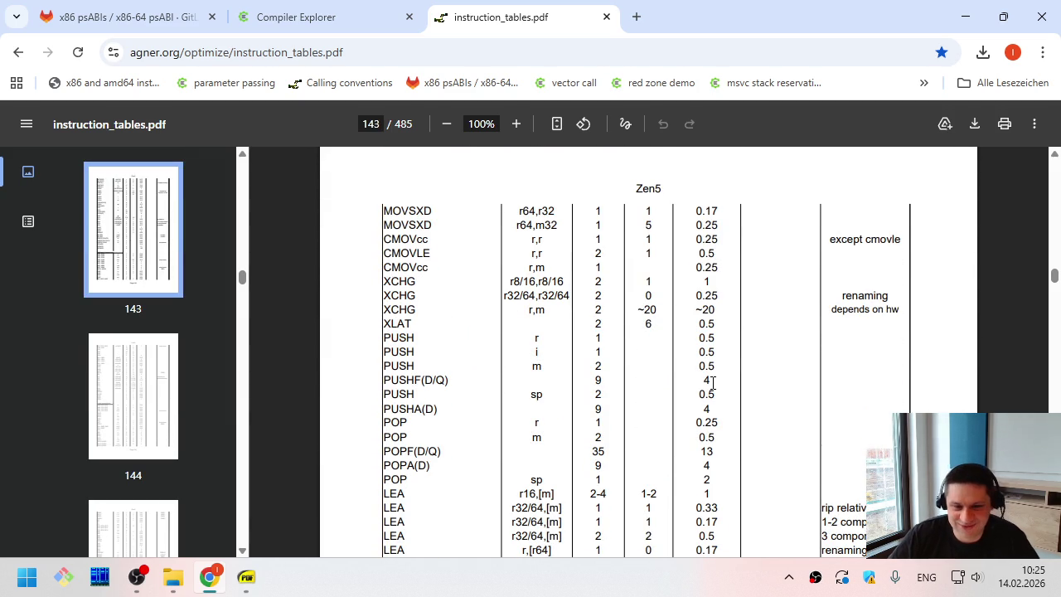
{"action": "left_click_drag", "start_coordinate": [707, 424], "coordinate": [397, 425]}
{"action": "left_click", "coordinate": [396, 425]}
{"action": "left_click_drag", "start_coordinate": [408, 338], "coordinate": [729, 334]}
{"action": "left_click", "coordinate": [709, 342]}
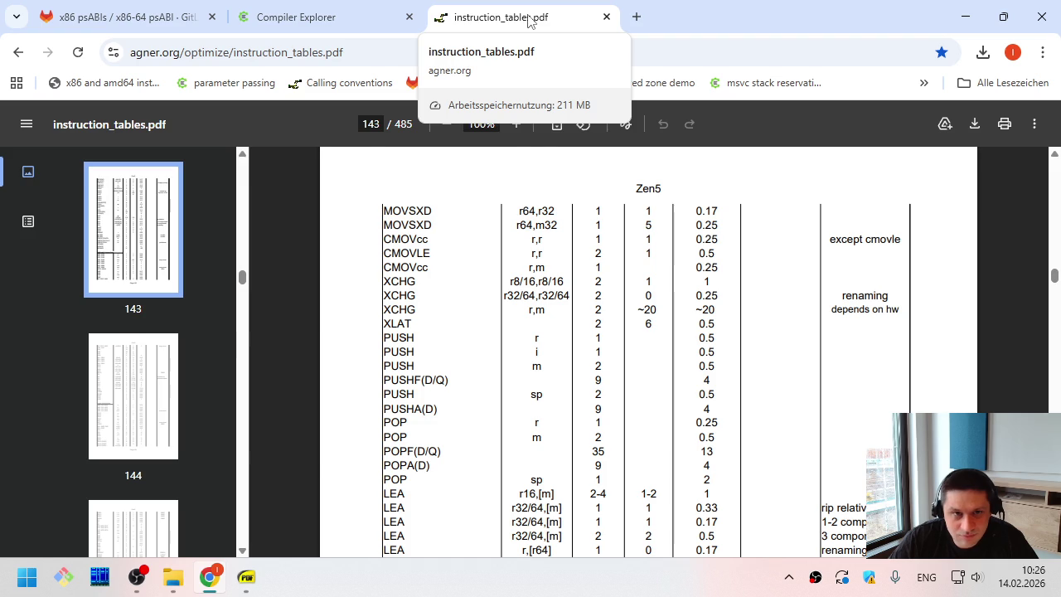
{"action": "middle_click", "coordinate": [528, 21]}
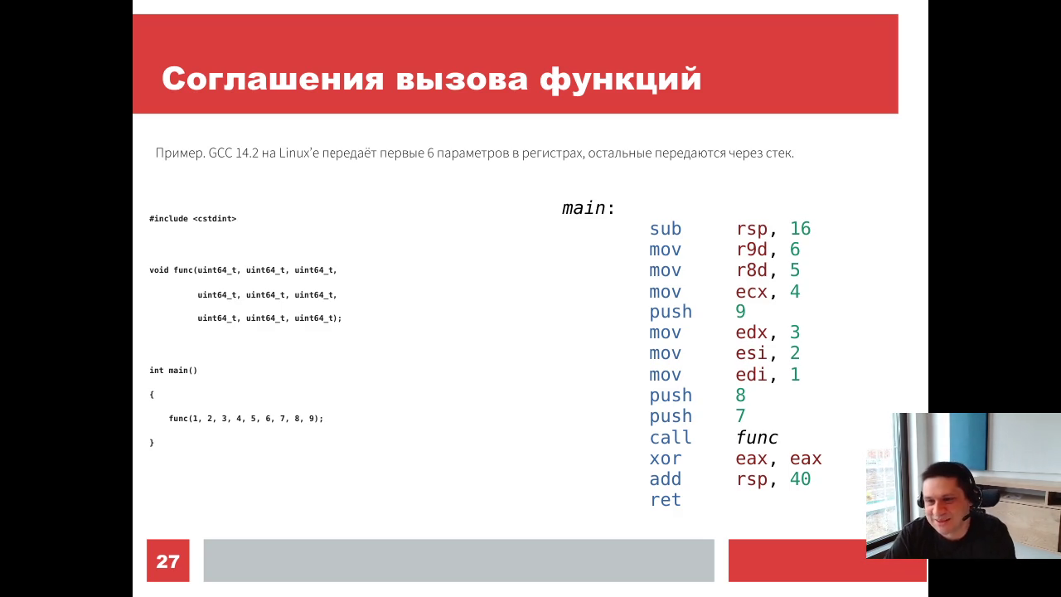
Advance the slideshow from slide 27 to the calling-conventions table on slide 28
{"action": "key", "text": "Right"}
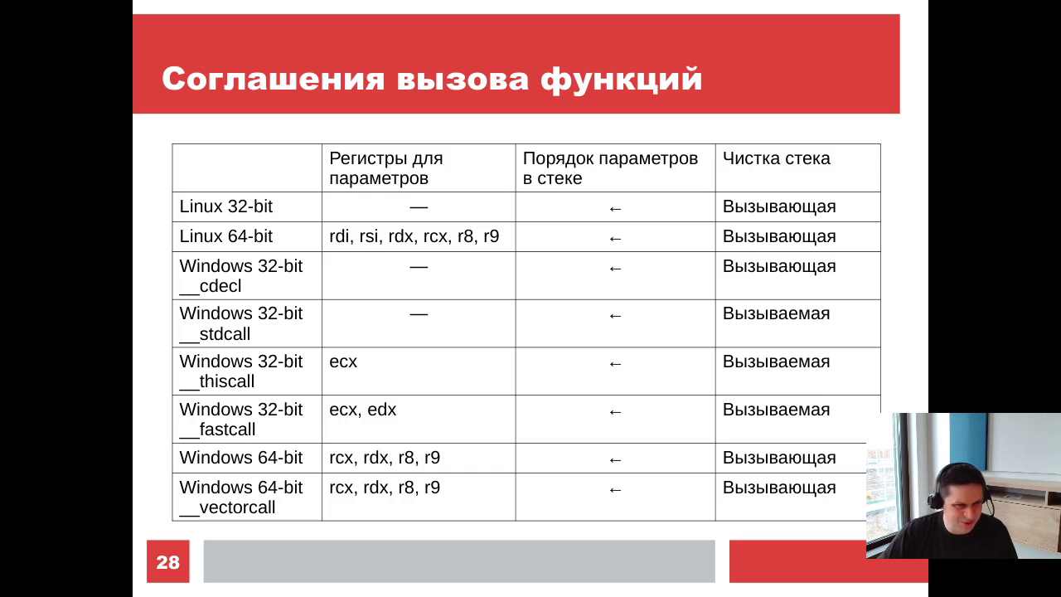
Highlight the Linux 32-bit and 64-bit rows, then peek at slide 29 and return to slide 28
{"action": "mouse_move", "coordinate": [186, 206]}
{"action": "left_mouse_down"}
{"action": "mouse_move", "coordinate": [665, 244]}
{"action": "mouse_move", "coordinate": [823, 238]}
{"action": "left_mouse_up"}
{"action": "left_click", "coordinate": [823, 238]}
{"action": "key", "text": "Right"}
{"action": "key", "text": "Left"}
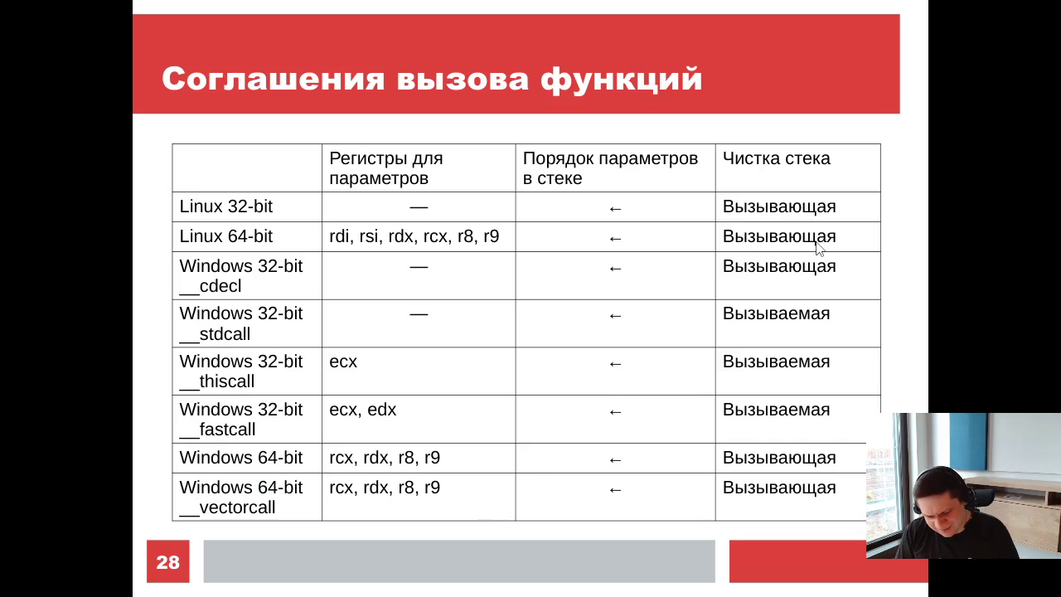
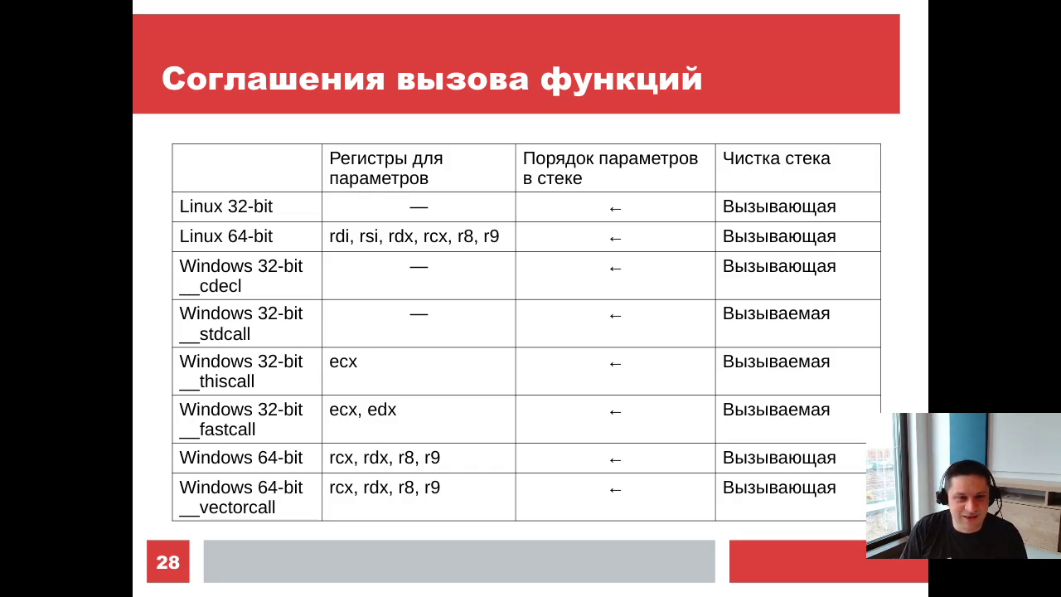
Leave the calling-conventions slide and return to Compiler Explorer in Chrome
{"action": "key", "text": "alt+Tab"}
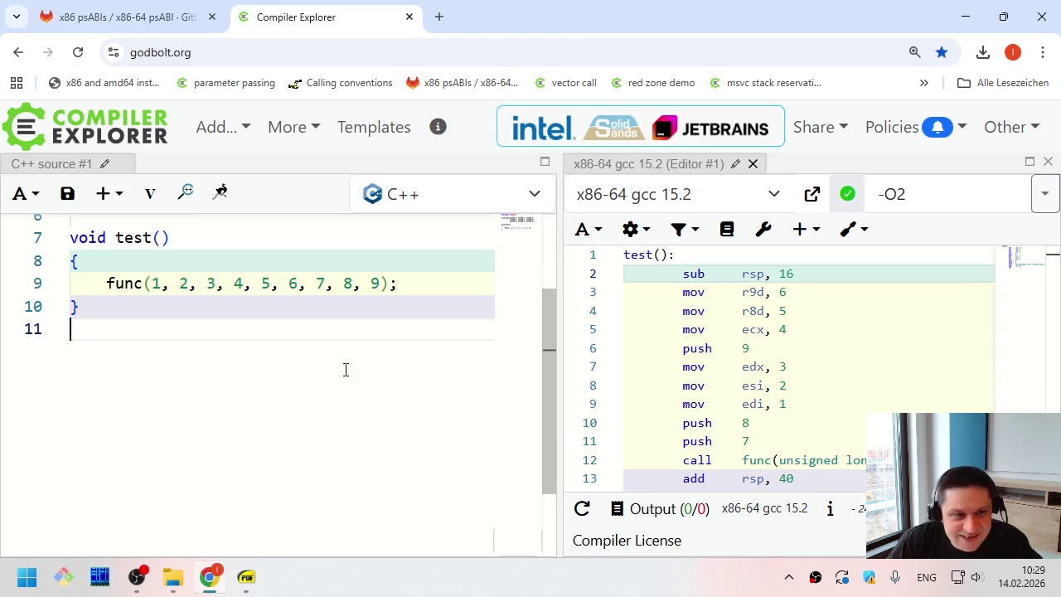
{"action": "left_click", "coordinate": [193, 230]}
{"action": "scroll", "coordinate": [193, 230], "scroll_direction": "up", "scroll_amount": 3}
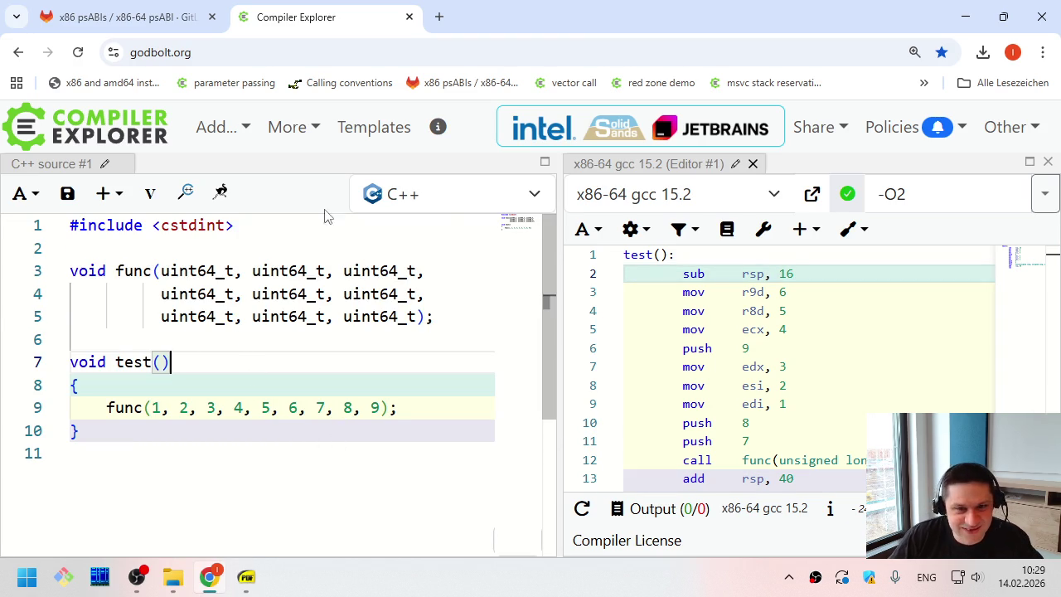
Switch the compiler from x86-64 gcc 15.2 to x86 msvc v19.latest, with options /O2
{"action": "left_click", "coordinate": [620, 196]}
{"action": "type", "text": "msvc"}
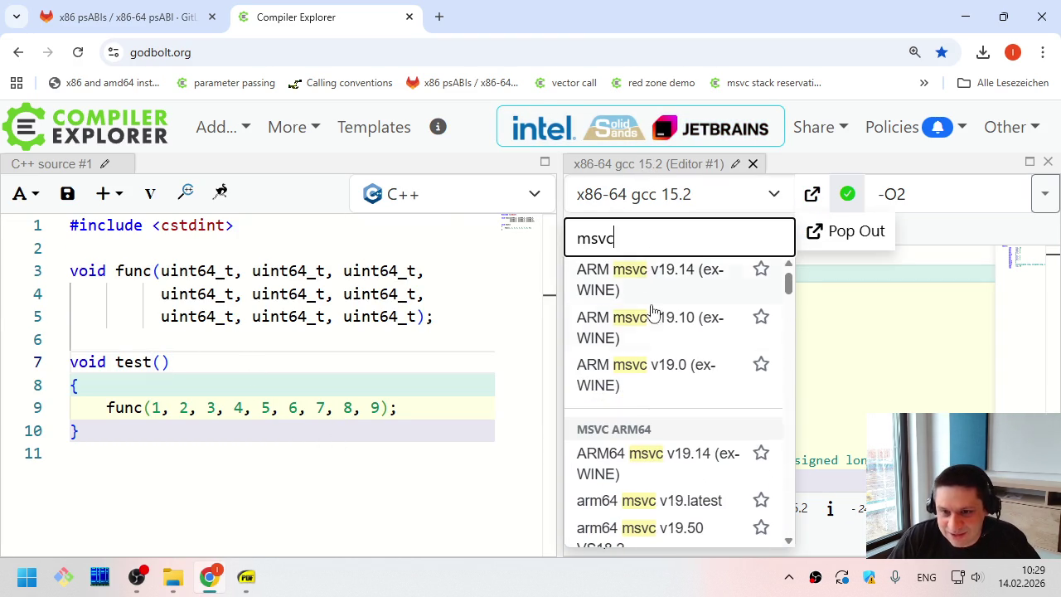
{"action": "scroll", "coordinate": [667, 389], "scroll_direction": "down", "scroll_amount": 2}
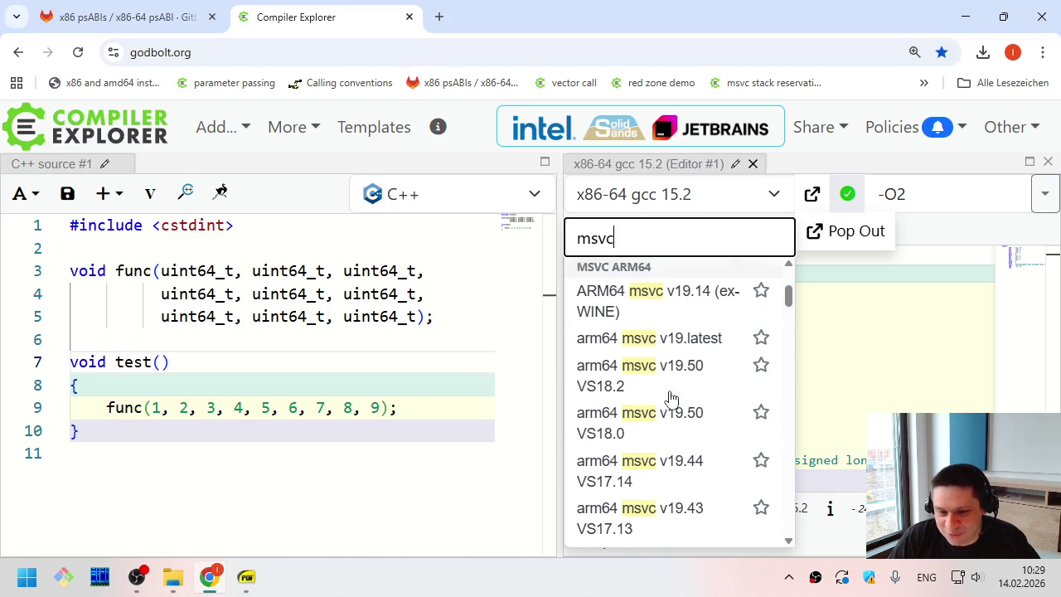
{"action": "scroll", "coordinate": [669, 381], "scroll_direction": "up", "scroll_amount": 3}
{"action": "scroll", "coordinate": [670, 383], "scroll_direction": "down", "scroll_amount": 15}
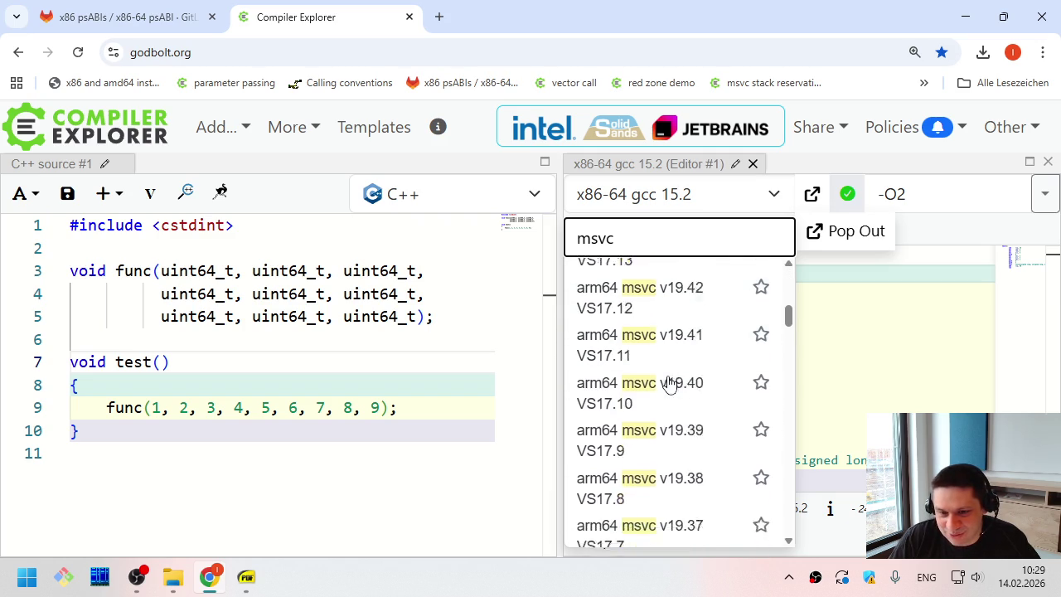
{"action": "scroll", "coordinate": [669, 390], "scroll_direction": "down", "scroll_amount": 8}
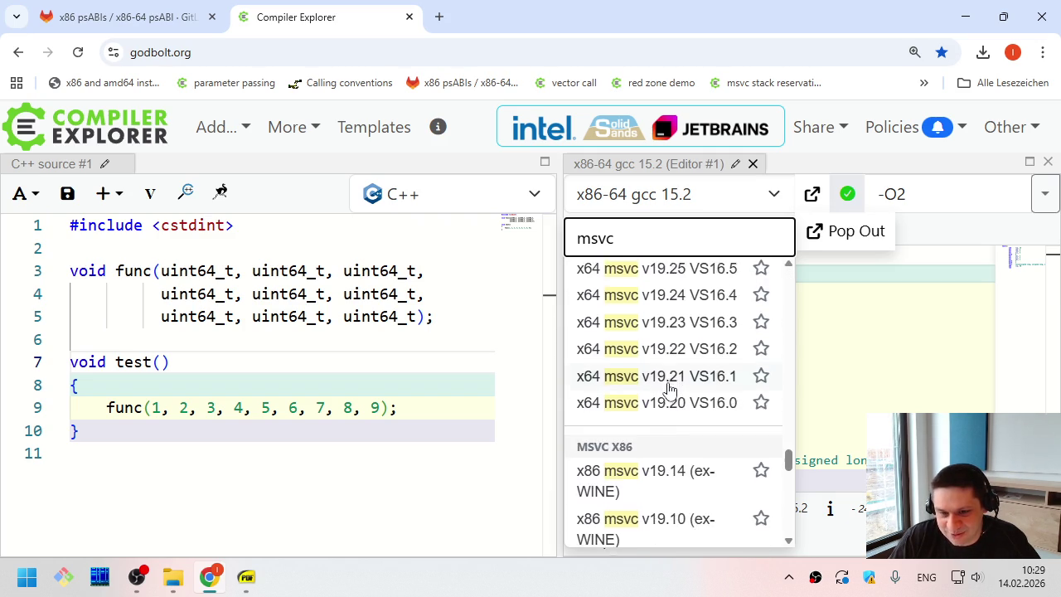
{"action": "scroll", "coordinate": [676, 401], "scroll_direction": "up", "scroll_amount": 3}
{"action": "left_click", "coordinate": [703, 514]}
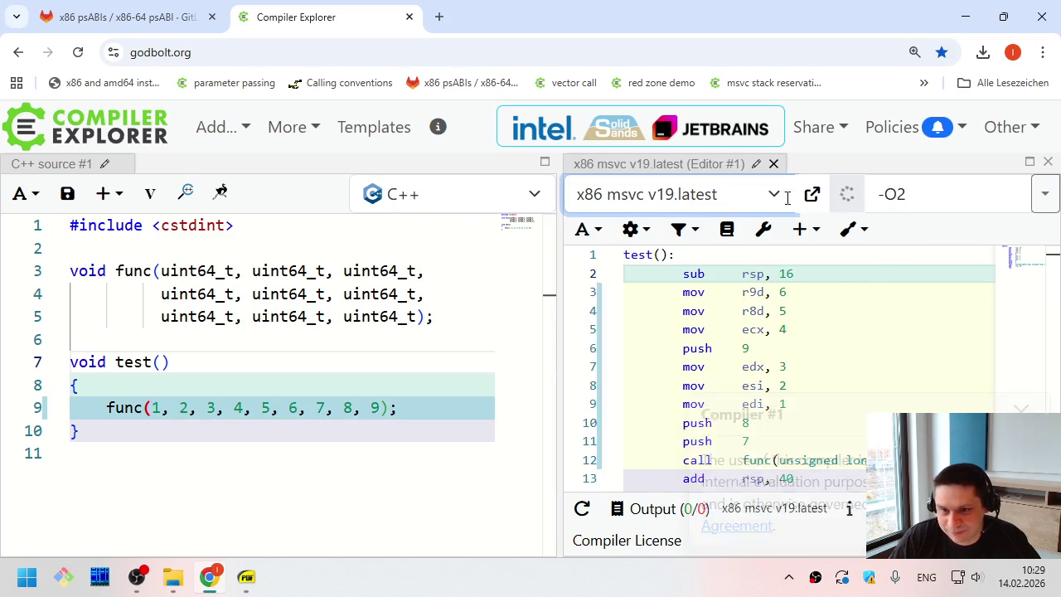
{"action": "triple_click", "coordinate": [911, 194]}
{"action": "type", "text": "/O2"}
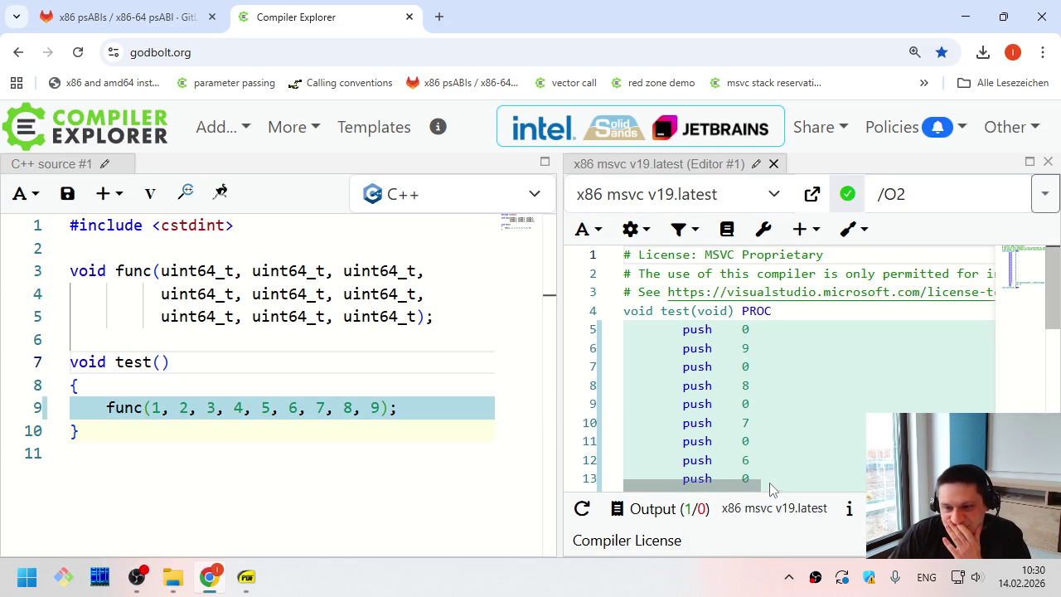
Replace func's nine uint64_t parameters with 'int32_t a, int32_t b' and trim the call to func(1, 2)
{"action": "left_click_drag", "start_coordinate": [163, 272], "coordinate": [418, 316]}
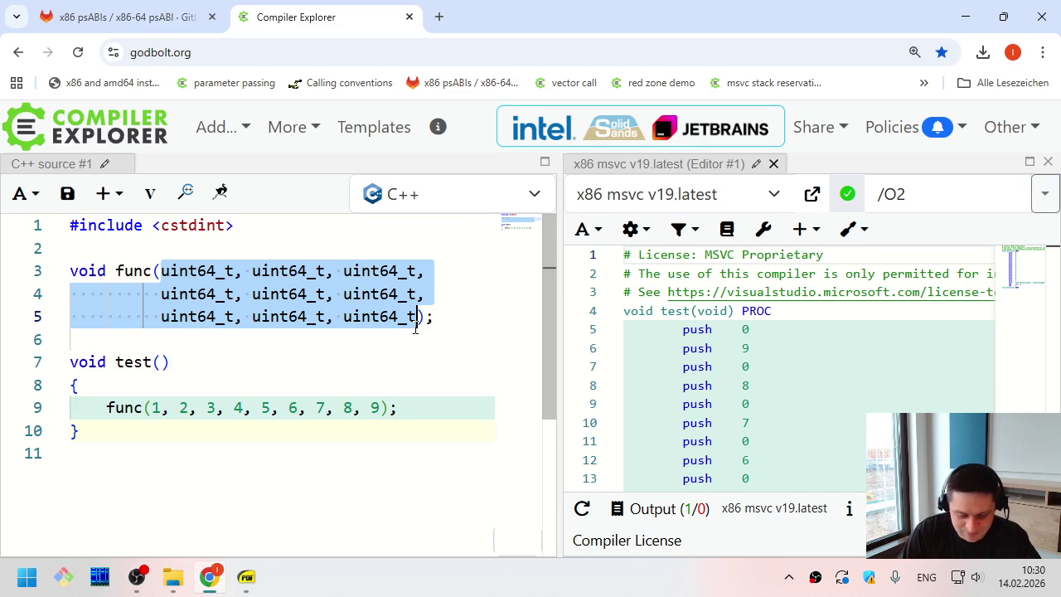
{"action": "type", "text": "int32_t a, int32_t b"}
{"action": "left_click", "coordinate": [415, 328]}
{"action": "key", "text": "Down"}
{"action": "key", "text": "Down"}
{"action": "key", "text": "End"}
{"action": "key", "text": "Left"}
{"action": "key", "text": "Left"}
{"action": "key", "text": "Left"}
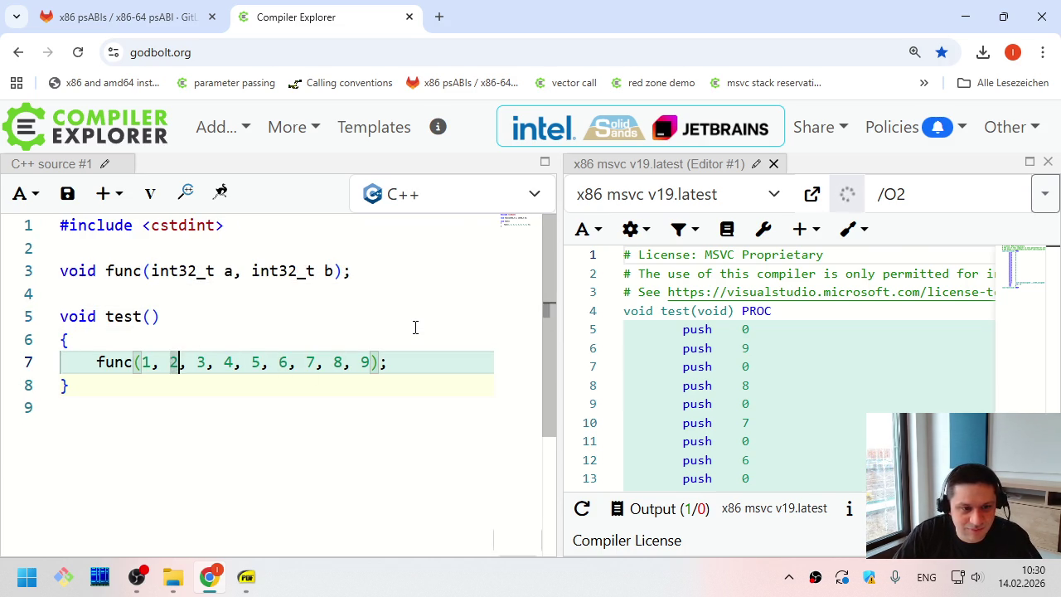
{"action": "key", "text": "shift+End"}
{"action": "key", "text": "shift+Left"}
{"action": "key", "text": "shift+Left"}
{"action": "key", "text": "Delete"}
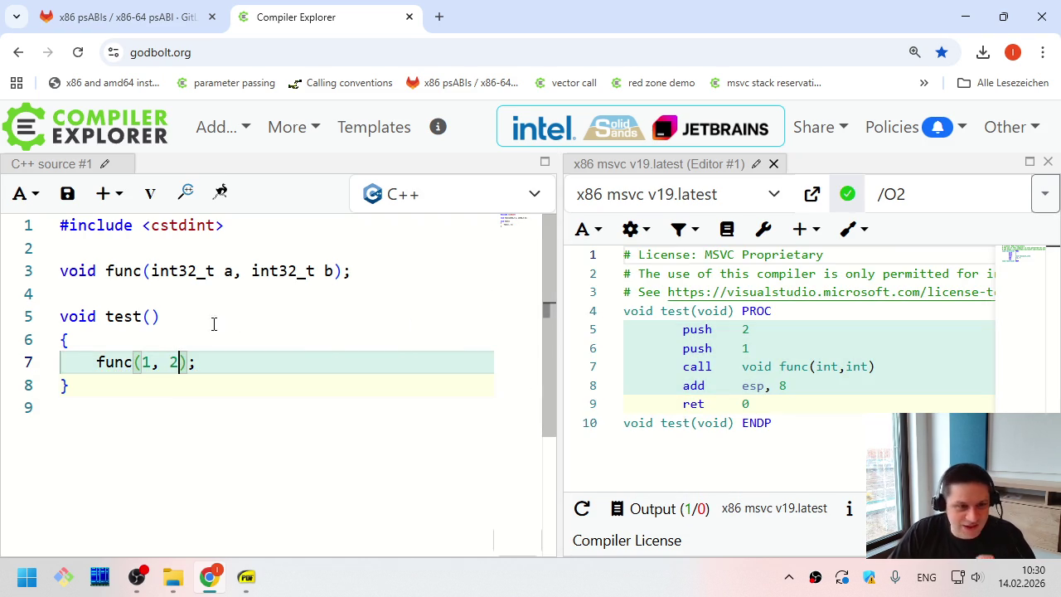
{"action": "left_click", "coordinate": [124, 271]}
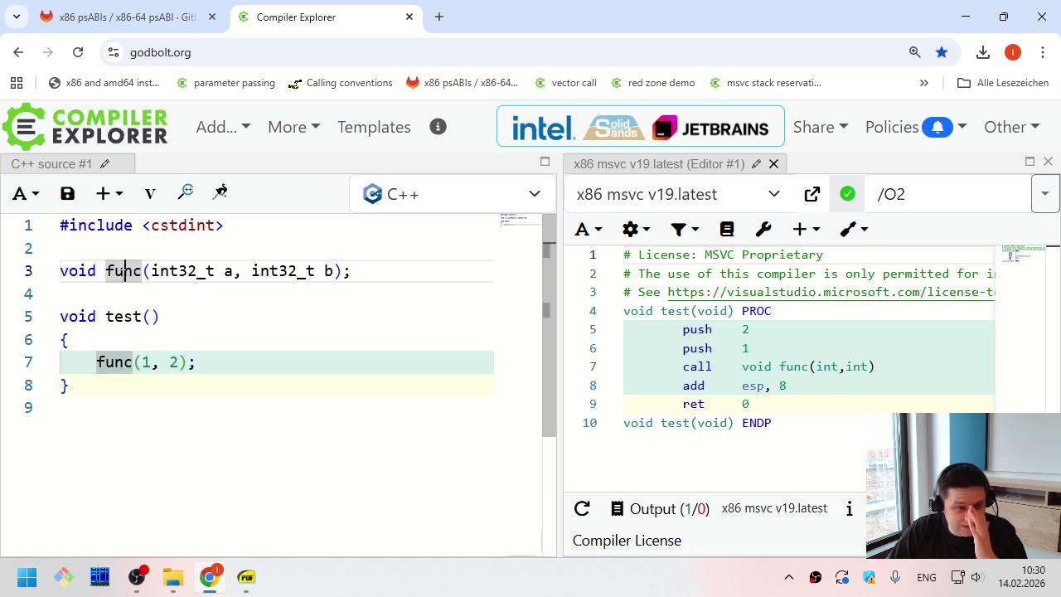
Prefix the func declaration with __cdecl, then replace it with __stdcall
{"action": "key", "text": "ctrl+Left"}
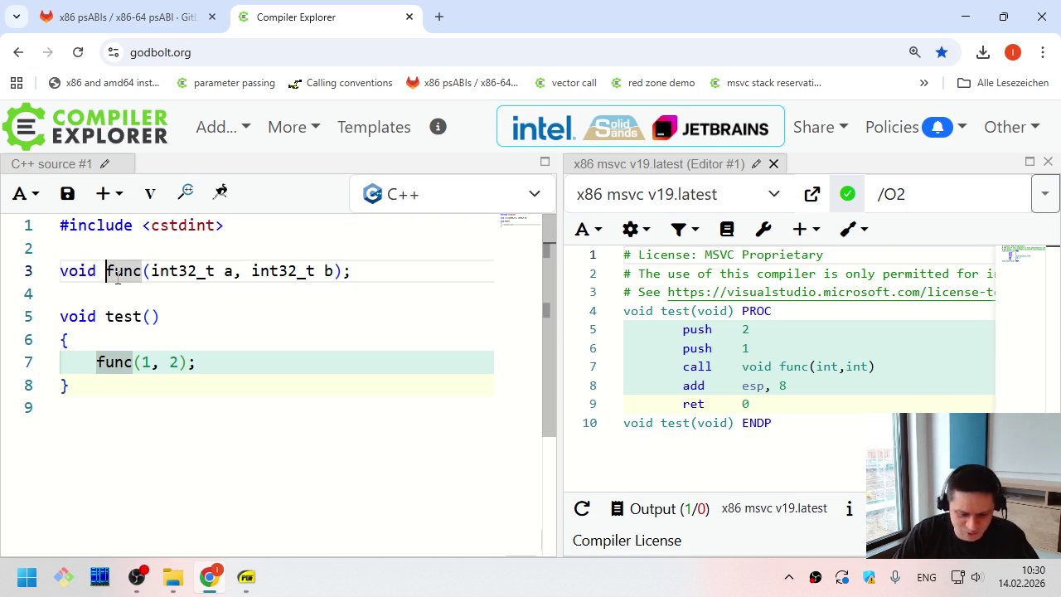
{"action": "type", "text": "__cdecl"}
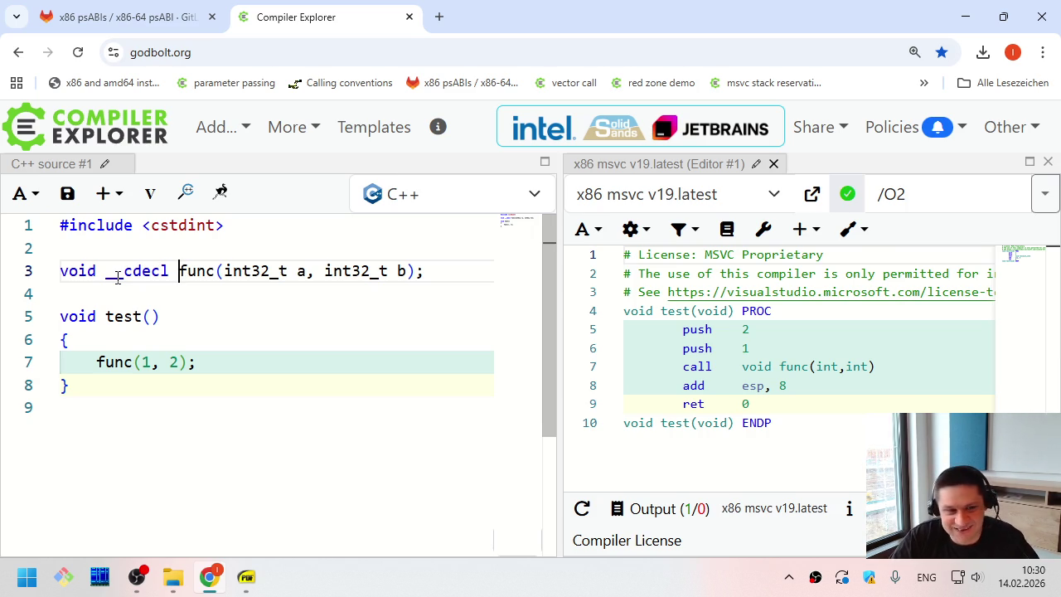
{"action": "key", "text": "ctrl+shift+Left"}
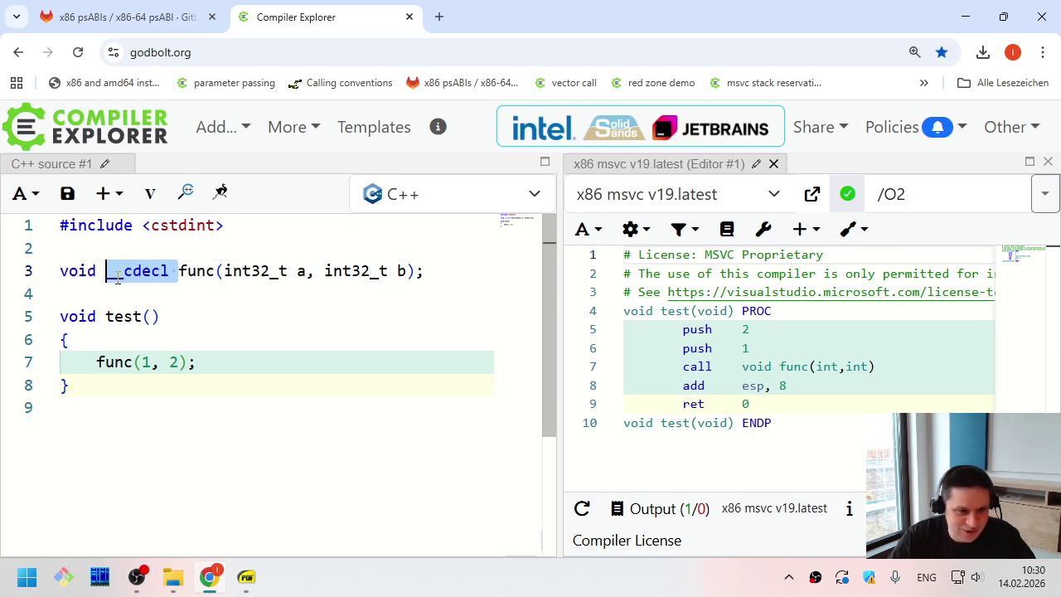
{"action": "type", "text": "__stdcall"}
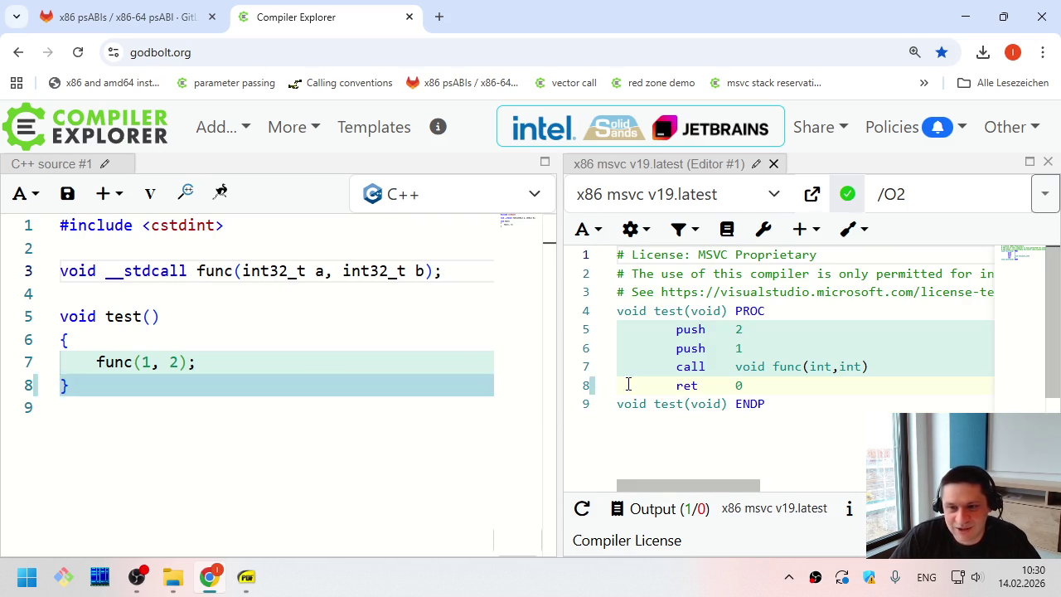
{"action": "left_click", "coordinate": [120, 286]}
{"action": "key", "text": "Up"}
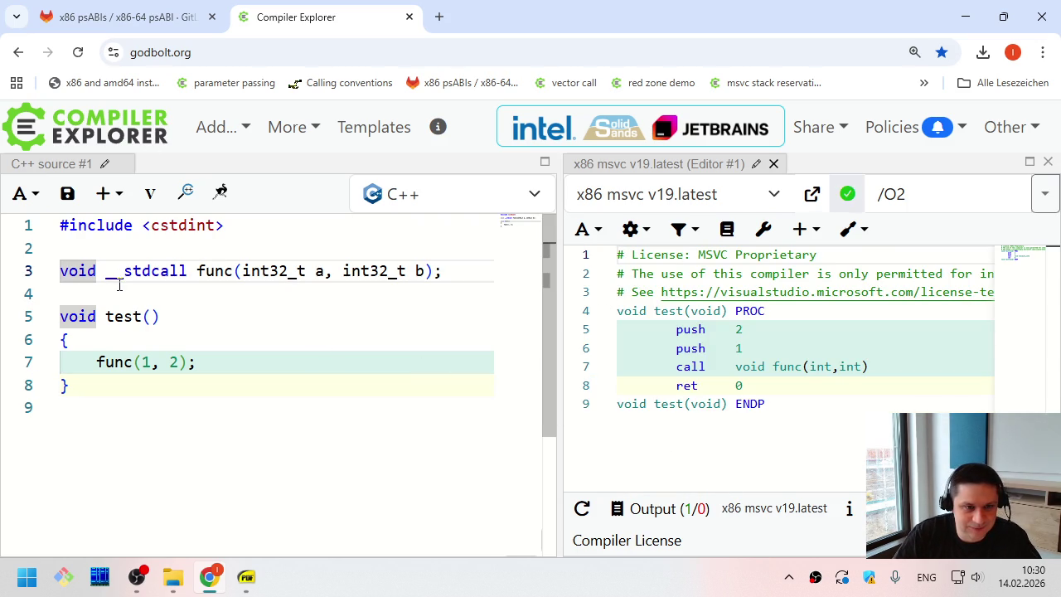
Duplicate the declaration as func1 and func2, making func1 __cdecl and func2 __stdcall
{"action": "key", "text": "shift+Down"}
{"action": "key", "text": "ctrl+c"}
{"action": "key", "text": "Up"}
{"action": "key", "text": "ctrl+v"}
{"action": "key", "text": "Up"}
{"action": "key", "text": "ctrl+Right"}
{"action": "key", "text": "ctrl+Right"}
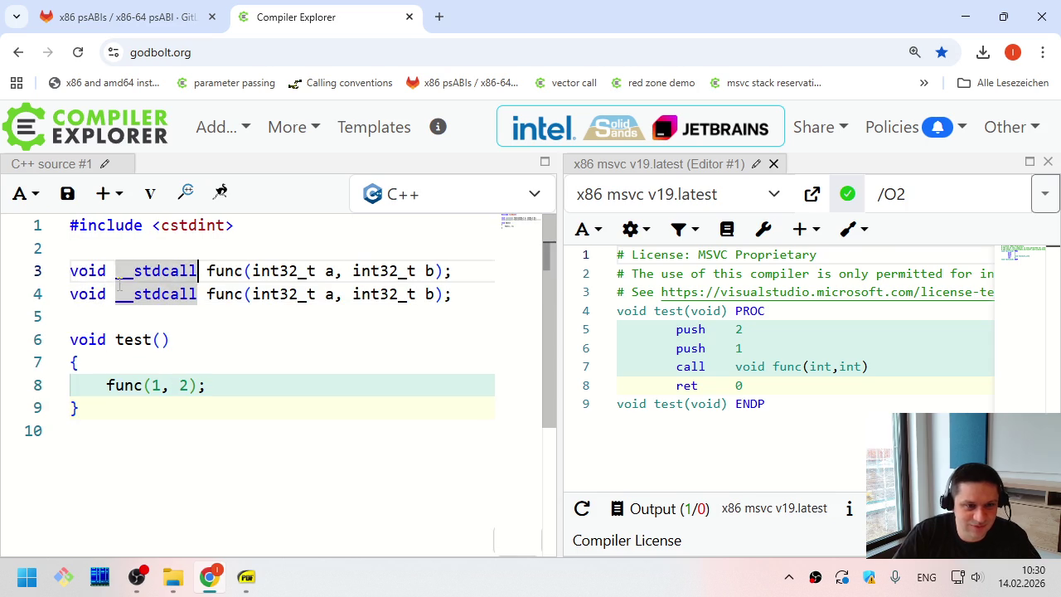
{"action": "key", "text": "ctrl+Right"}
{"action": "type", "text": "1"}
{"action": "key", "text": "Down"}
{"action": "type", "text": "2"}
{"action": "key", "text": "Up"}
{"action": "key", "text": "ctrl+Left"}
{"action": "key", "text": "ctrl+Left"}
{"action": "key", "text": "ctrl+shift+Right"}
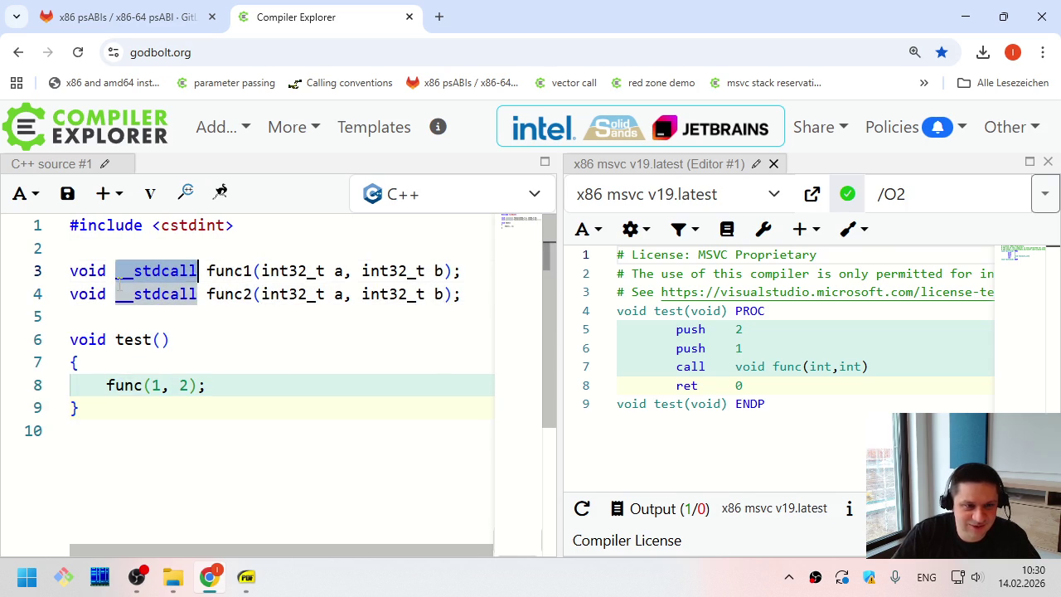
{"action": "type", "text": "__cdecl"}
Rename test to test1 and paste a copy of it named test2
{"action": "key", "text": "Down"}
{"action": "key", "text": "Down"}
{"action": "key", "text": "Down"}
{"action": "key", "text": "Left"}
{"action": "key", "text": "Left"}
{"action": "type", "text": "1"}
{"action": "key", "text": "Home"}
{"action": "key", "text": "shift+Down"}
{"action": "key", "text": "shift+Down"}
{"action": "key", "text": "shift+Down"}
{"action": "key", "text": "ctrl+c"}
{"action": "key", "text": "Right"}
{"action": "key", "text": "Return"}
{"action": "key", "text": "ctrl+v"}
{"action": "key", "text": "Up"}
{"action": "key", "text": "Up"}
{"action": "key", "text": "Up"}
{"action": "key", "text": "End"}
{"action": "key", "text": "Left"}
Make test1 call func1 and test2 call func2
{"action": "key", "text": "Left"}
{"action": "key", "text": "BackSpace"}
{"action": "type", "text": "2"}
{"action": "key", "text": "Up"}
{"action": "key", "text": "Up"}
{"action": "key", "text": "Up"}
{"action": "key", "text": "Left"}
{"action": "key", "text": "Left"}
{"action": "type", "text": "1"}
{"action": "key", "text": "Down"}
{"action": "key", "text": "Down"}
{"action": "key", "text": "Down"}
{"action": "key", "text": "Down"}
{"action": "key", "text": "Down"}
{"action": "key", "text": "Left"}
{"action": "type", "text": "2"}
Review the MSVC assembly and compare it with the lecture slide
{"action": "scroll", "coordinate": [125, 249], "scroll_direction": "up", "scroll_amount": 1}
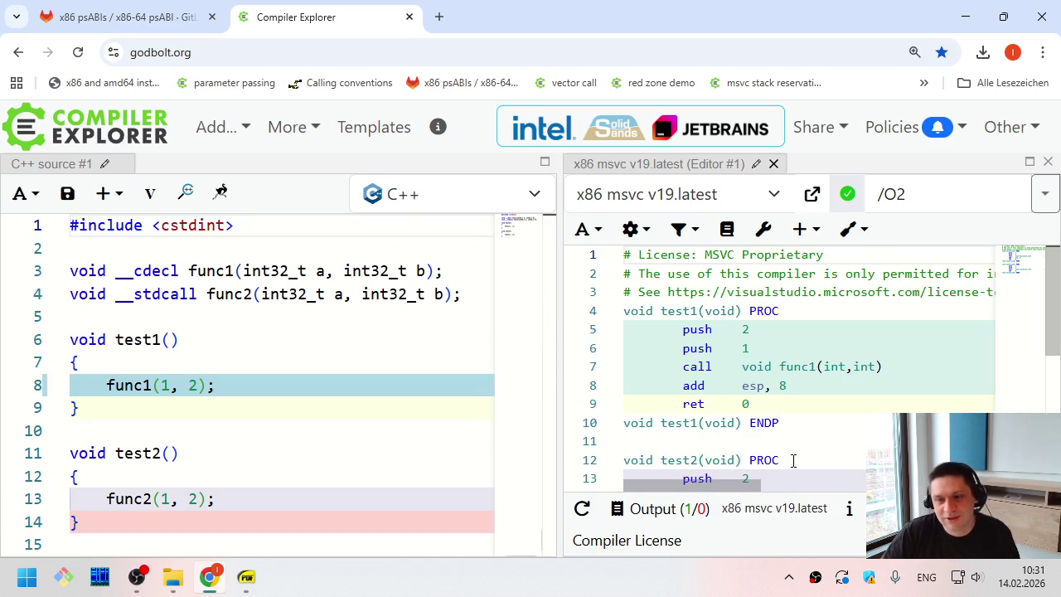
{"action": "scroll", "coordinate": [837, 414], "scroll_direction": "down", "scroll_amount": 1}
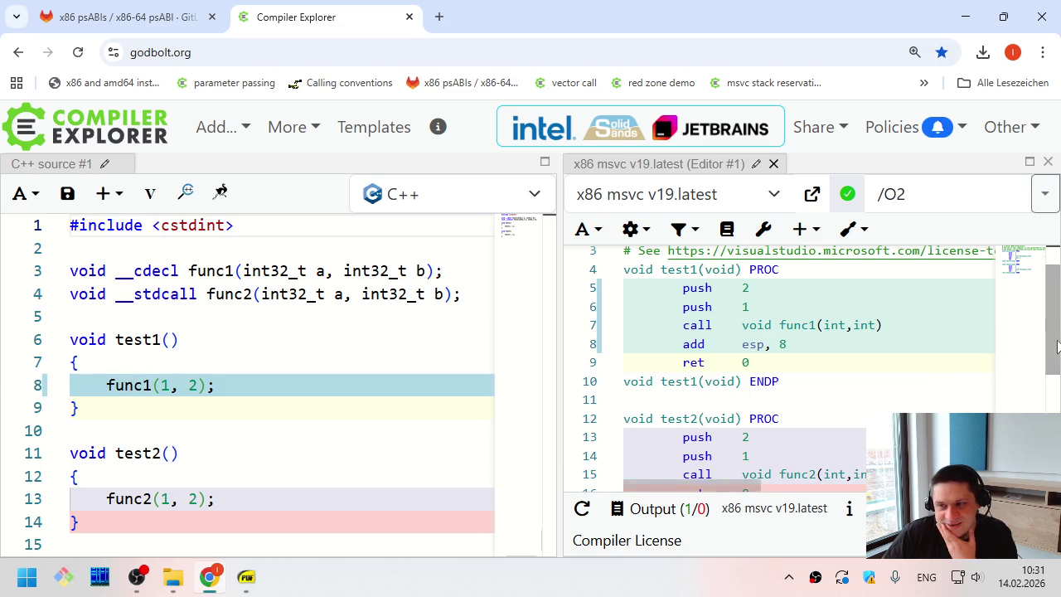
{"action": "scroll", "coordinate": [837, 365], "scroll_direction": "down", "scroll_amount": 1}
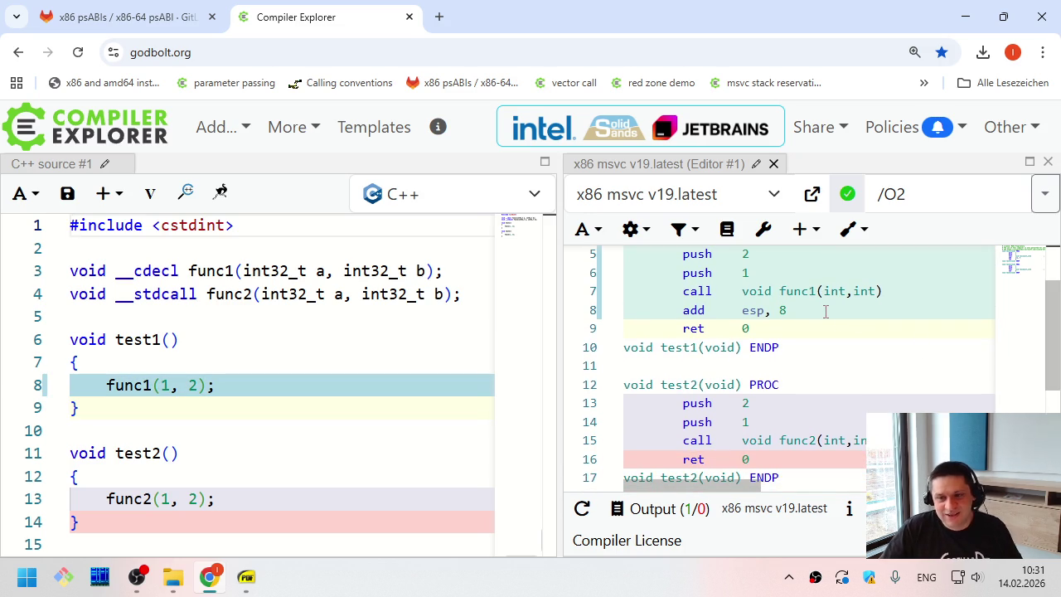
{"action": "key", "text": "alt+Tab"}
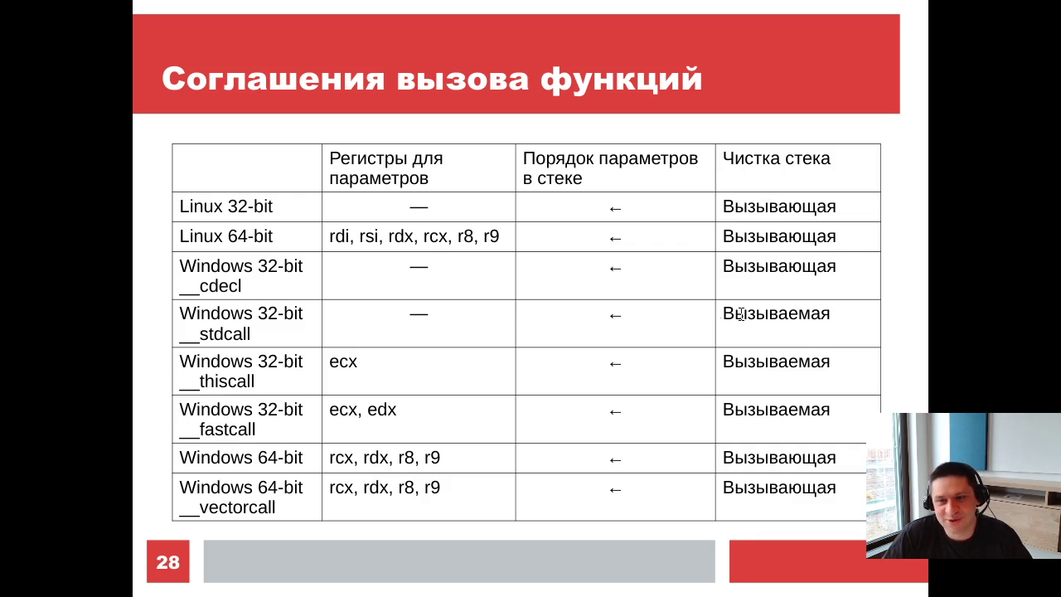
{"action": "key", "text": "alt+Tab"}
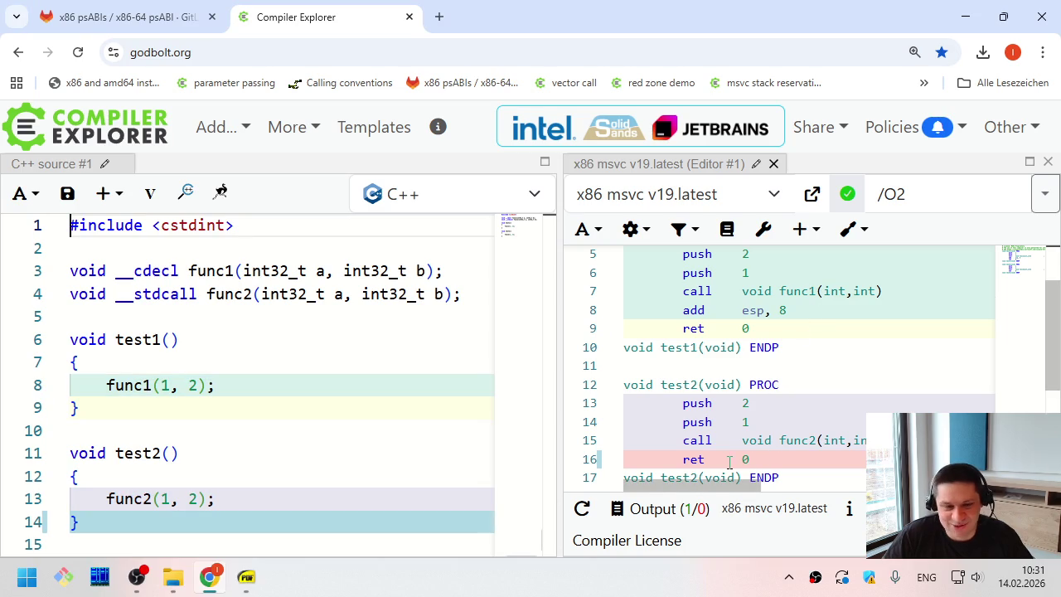
Highlight the add esp, 8 cleanup after func1 and the call to func2 in the assembly
{"action": "left_click_drag", "start_coordinate": [682, 310], "coordinate": [806, 317]}
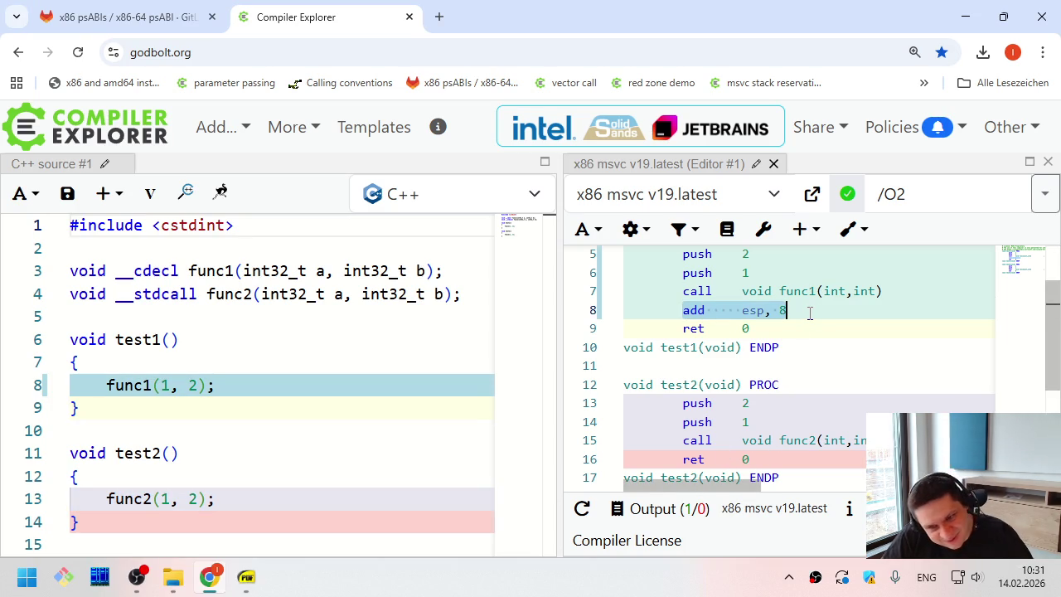
{"action": "left_click", "coordinate": [806, 317]}
{"action": "left_click_drag", "start_coordinate": [866, 440], "coordinate": [691, 440]}
{"action": "left_click", "coordinate": [690, 440]}
{"action": "mouse_move", "coordinate": [689, 440]}
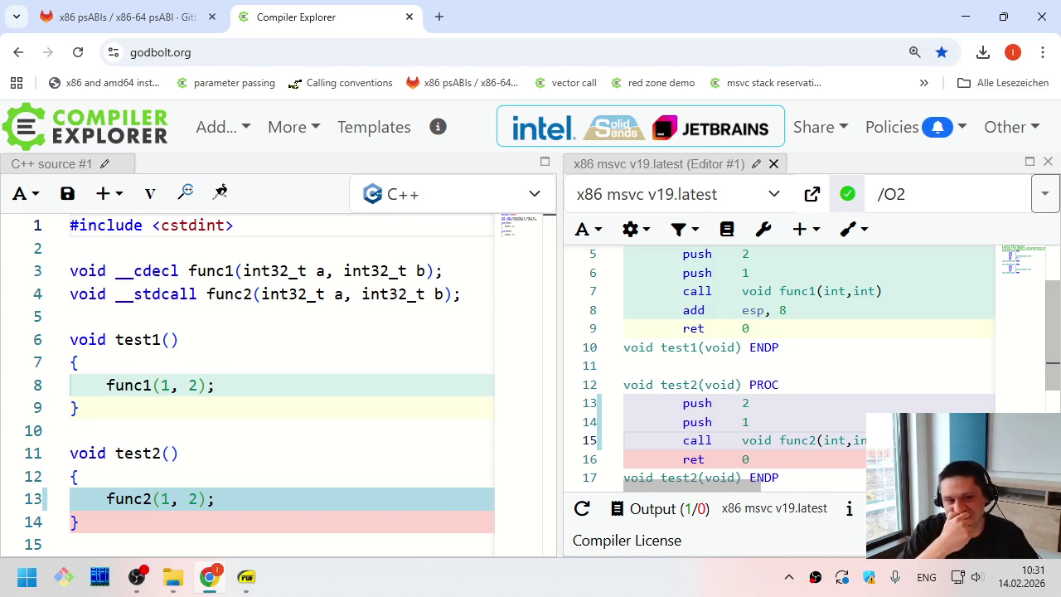
Highlight func2 and the two declarations in the source, then switch to the lecture slides
{"action": "double_click", "coordinate": [230, 295]}
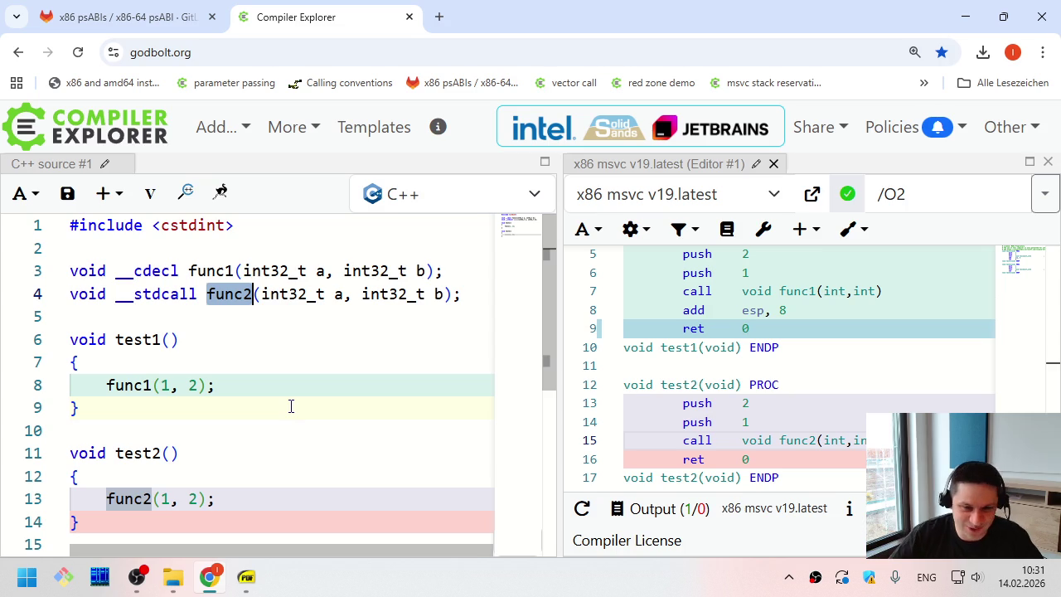
{"action": "left_click_drag", "start_coordinate": [460, 294], "coordinate": [469, 274]}
{"action": "left_click", "coordinate": [440, 293]}
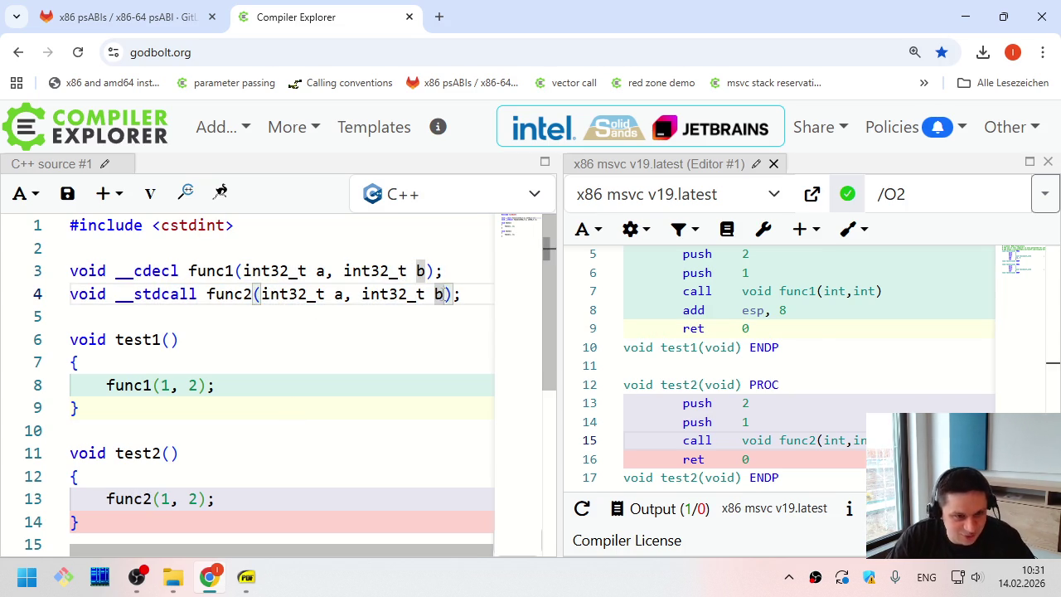
{"action": "key", "text": "alt+Tab"}
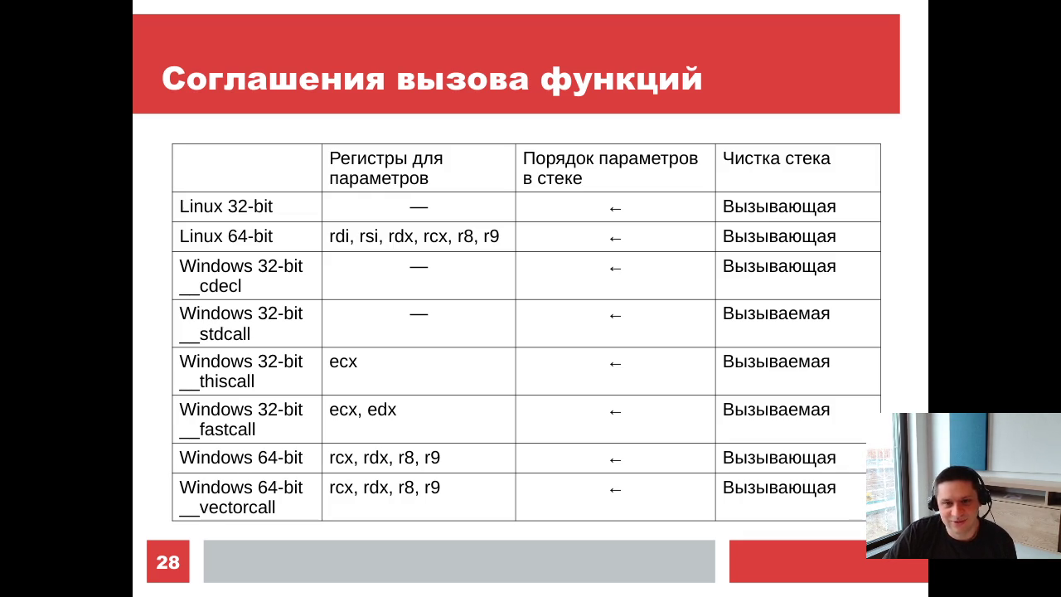
Flip back and forth through the slides and stop on slide 30, vectorcall
{"action": "key", "text": "Right"}
{"action": "key", "text": "Left"}
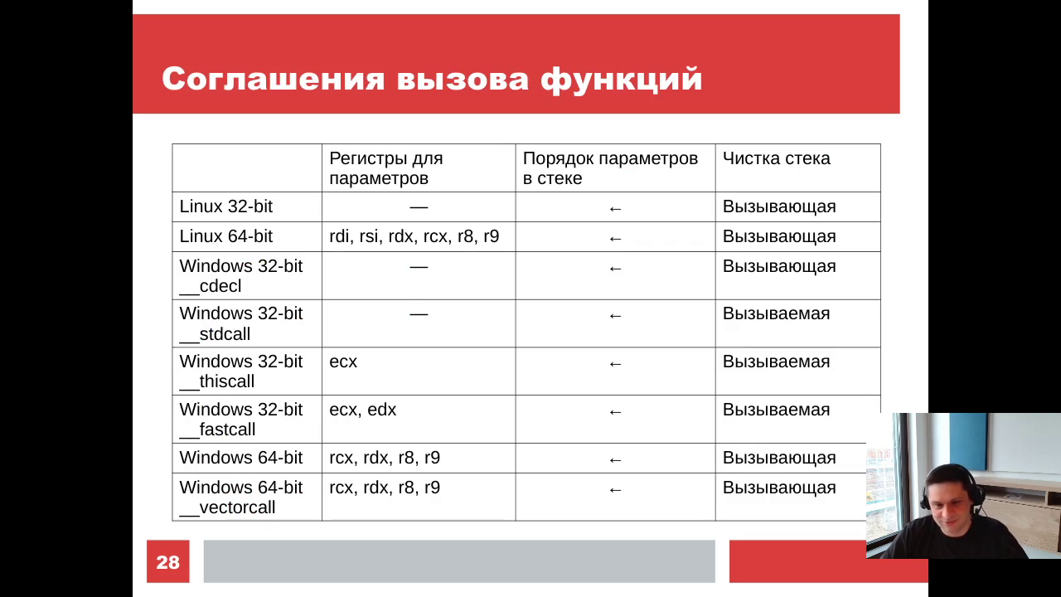
{"action": "key", "text": "Right"}
{"action": "key", "text": "Right"}
{"action": "key", "text": "Right"}
{"action": "key", "text": "Left"}
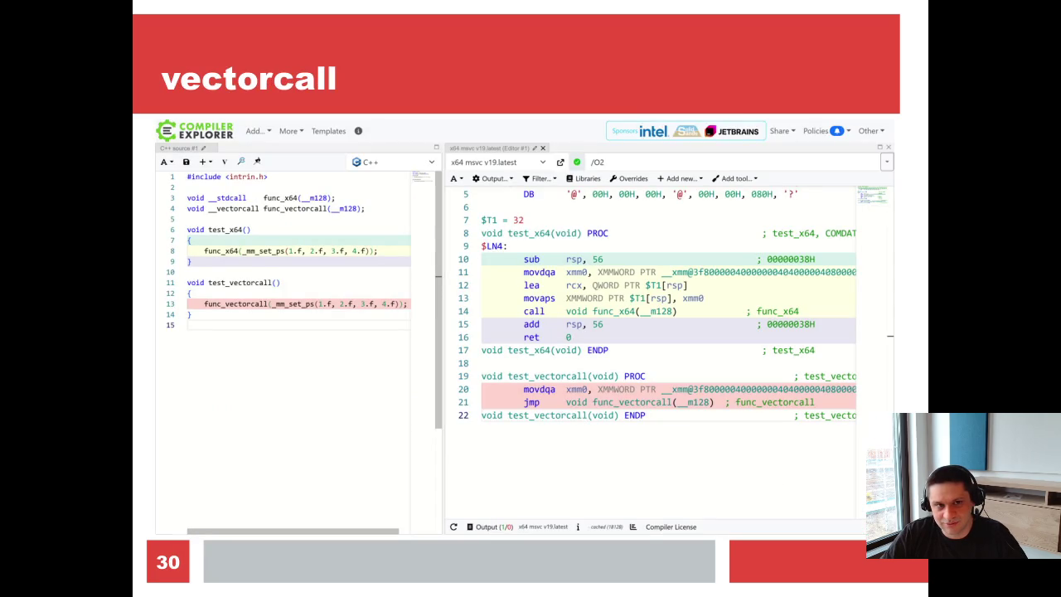
{"action": "key", "text": "Left"}
{"action": "key", "text": "Left"}
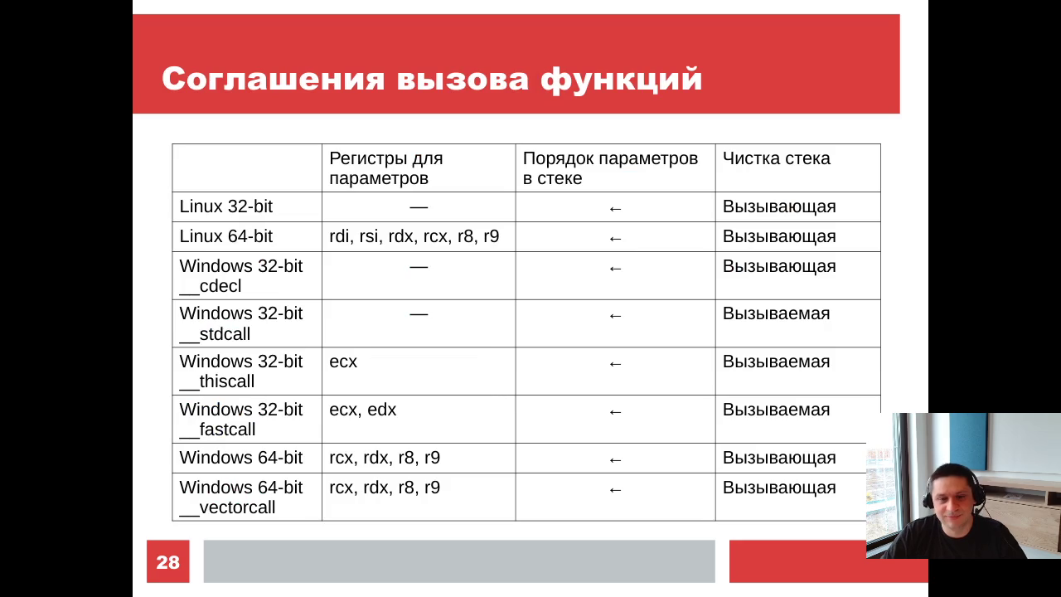
{"action": "key", "text": "Right"}
{"action": "key", "text": "Right"}
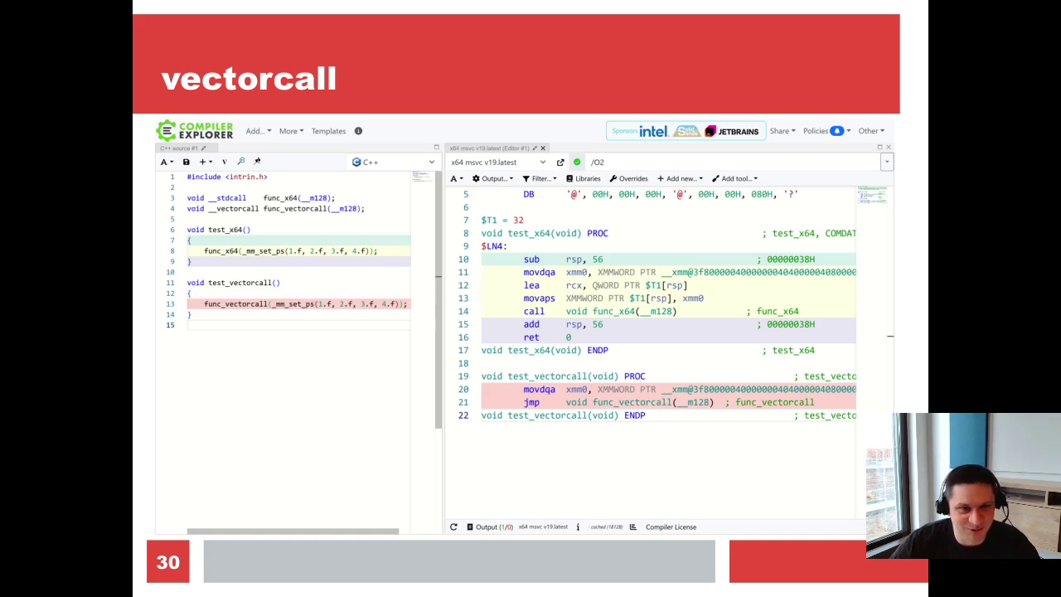
Step back one slide from the vectorcall slide
{"action": "key", "text": "Left"}
{"action": "key", "text": "Left"}
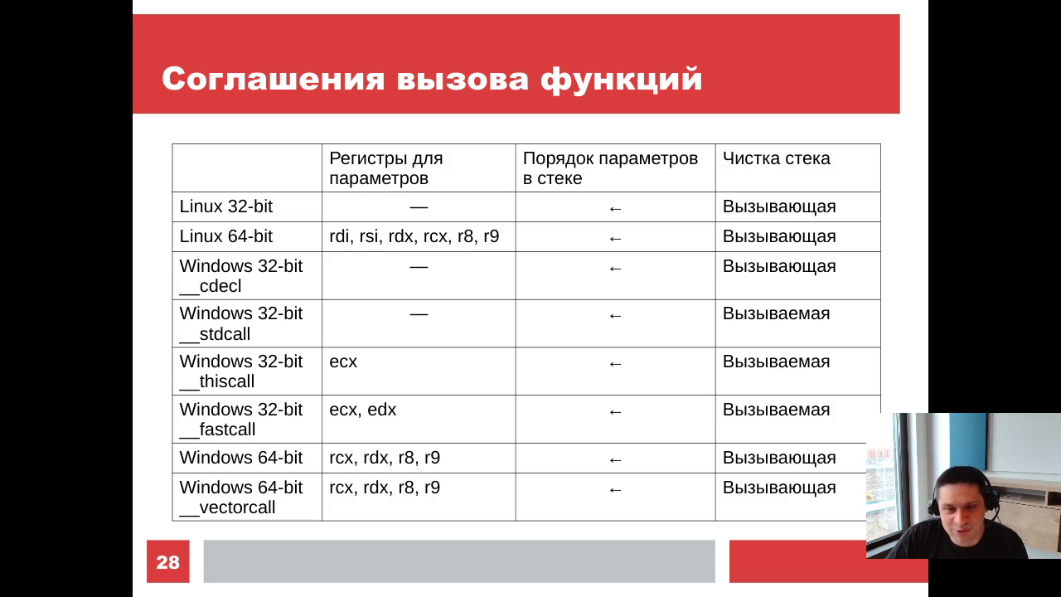
Advance to slide 29, Variadic функции, showing printf's stack layout
{"action": "key", "text": "Right"}
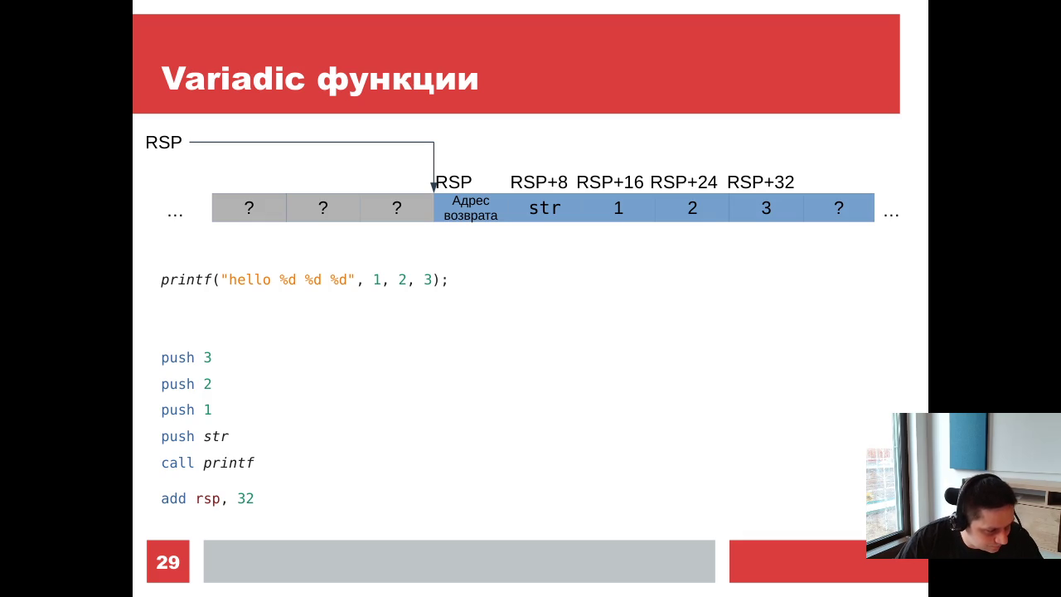
Flip between the vectorcall and calling-conventions slides, ending on slide 29, Variadic функции
{"action": "key", "text": "Right"}
{"action": "key", "text": "Right"}
{"action": "key", "text": "Left"}
{"action": "key", "text": "Left"}
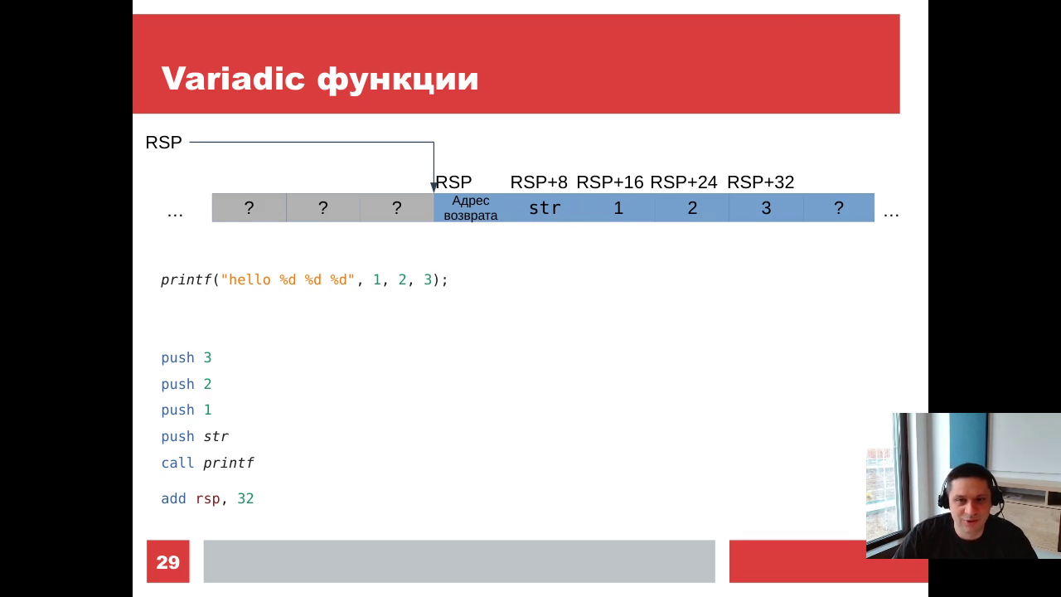
{"action": "key", "text": "Left"}
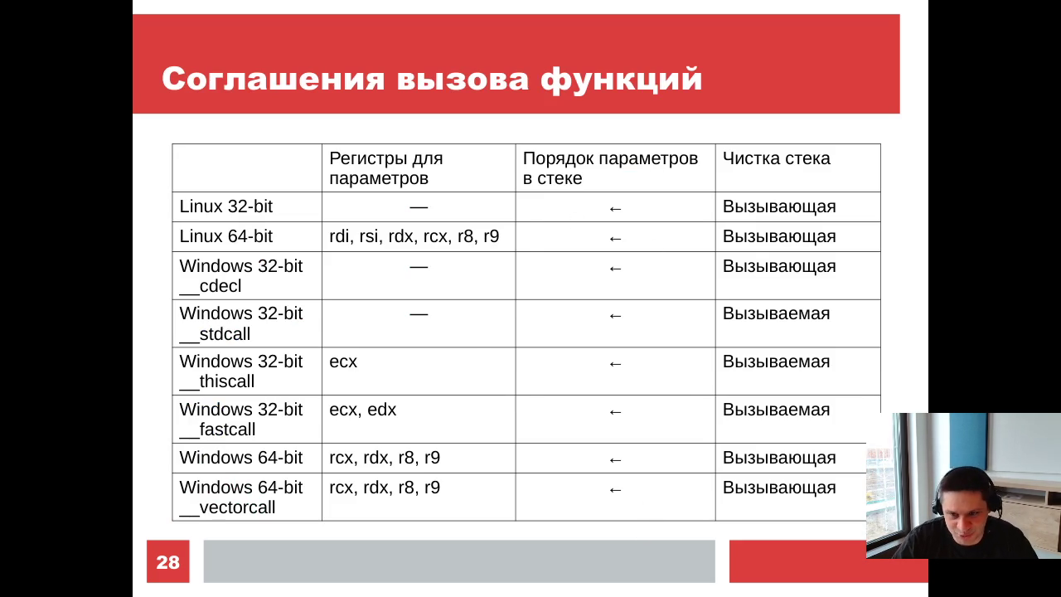
{"action": "key", "text": "Right"}
{"action": "key", "text": "Right"}
{"action": "key", "text": "Right"}
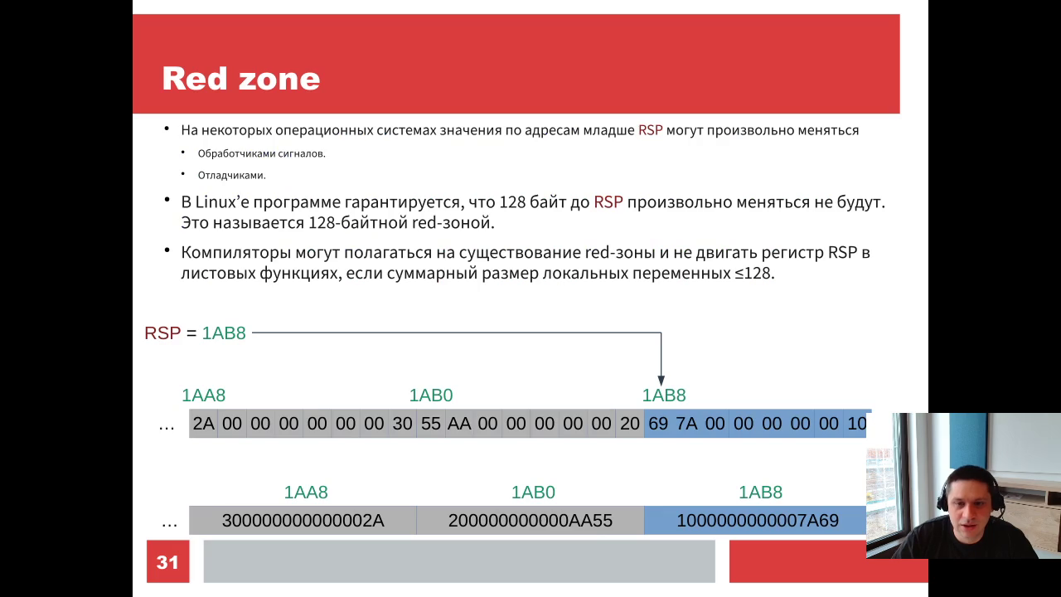
{"action": "key", "text": "Left"}
{"action": "key", "text": "Left"}
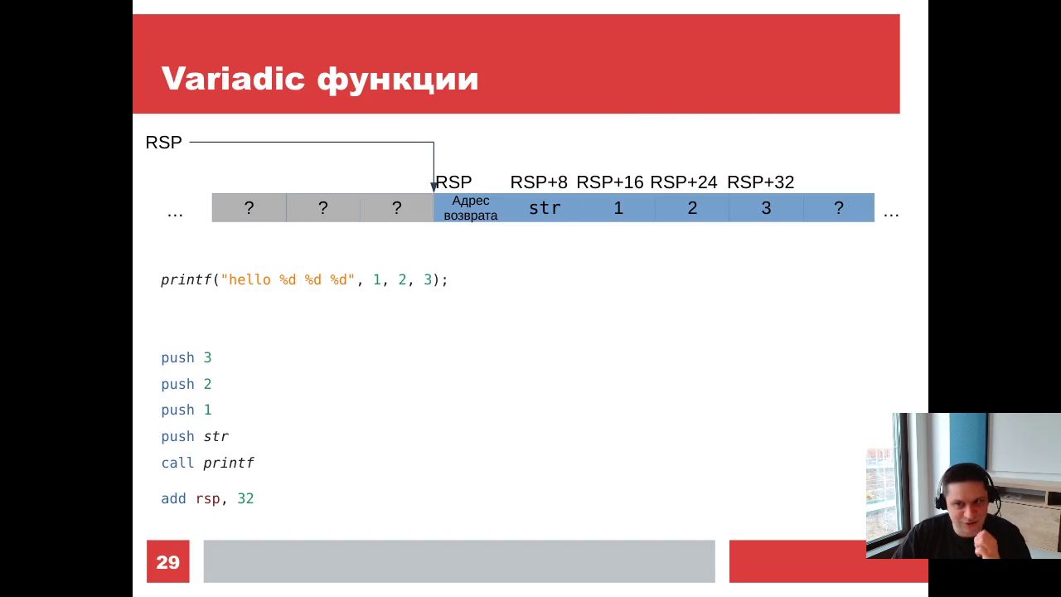
Compare slides 28 and 29, then advance to slide 30, 'vectorcall'
{"action": "key", "text": "Left"}
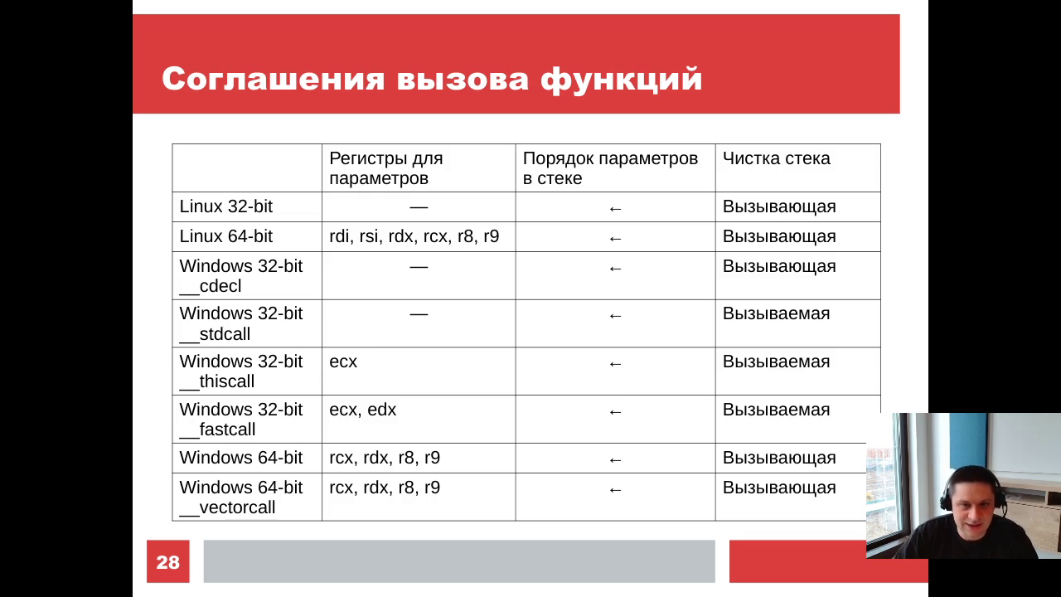
{"action": "key", "text": "Right"}
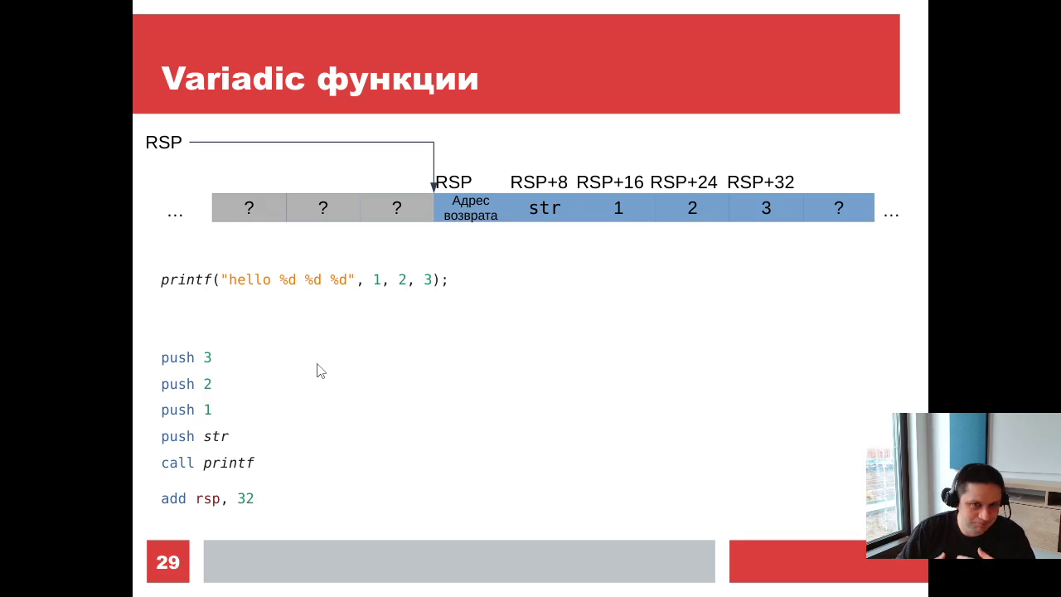
{"action": "key", "text": "Left"}
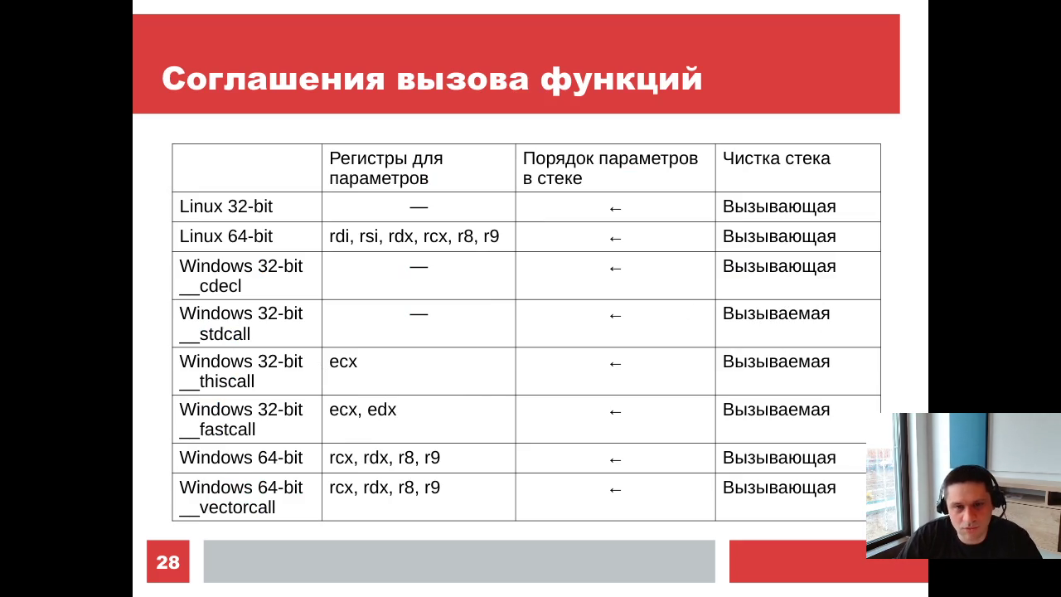
{"action": "key", "text": "Right"}
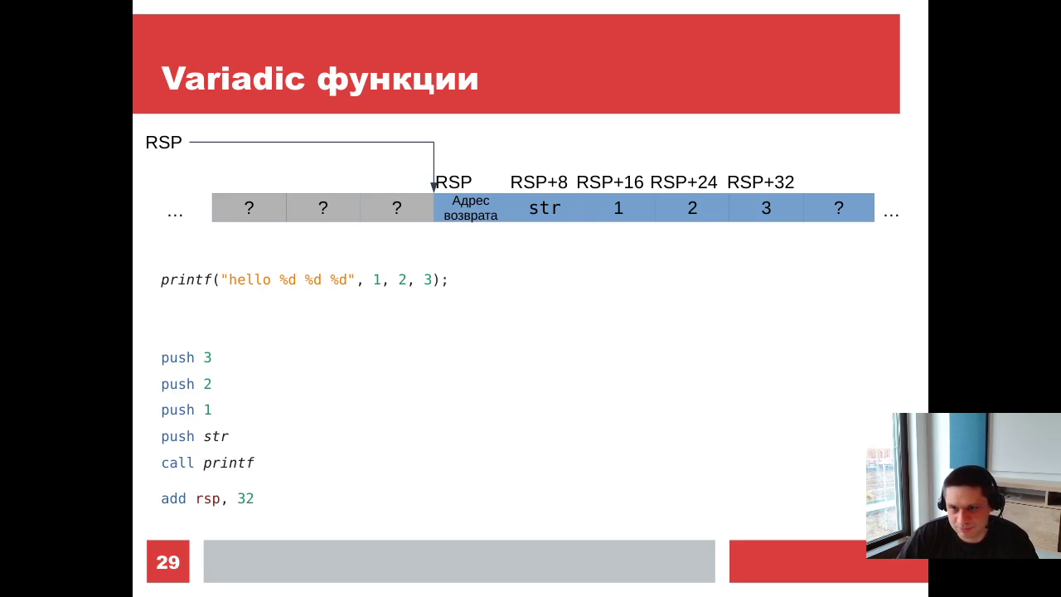
{"action": "key", "text": "Right"}
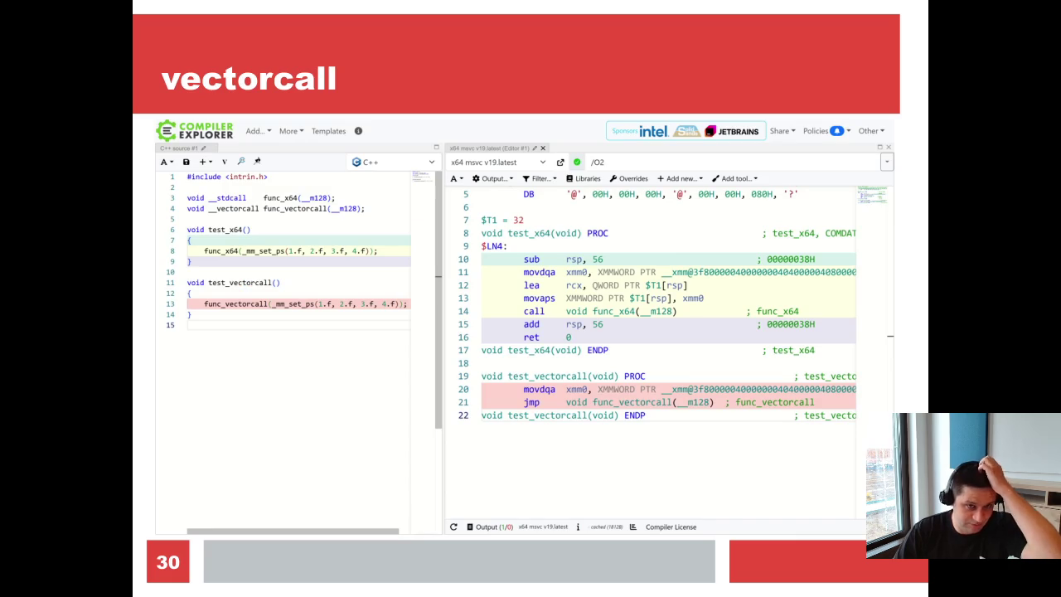
Advance to slide 31, 'Red zone', on the 128-byte area below RSP
{"action": "key", "text": "Right"}
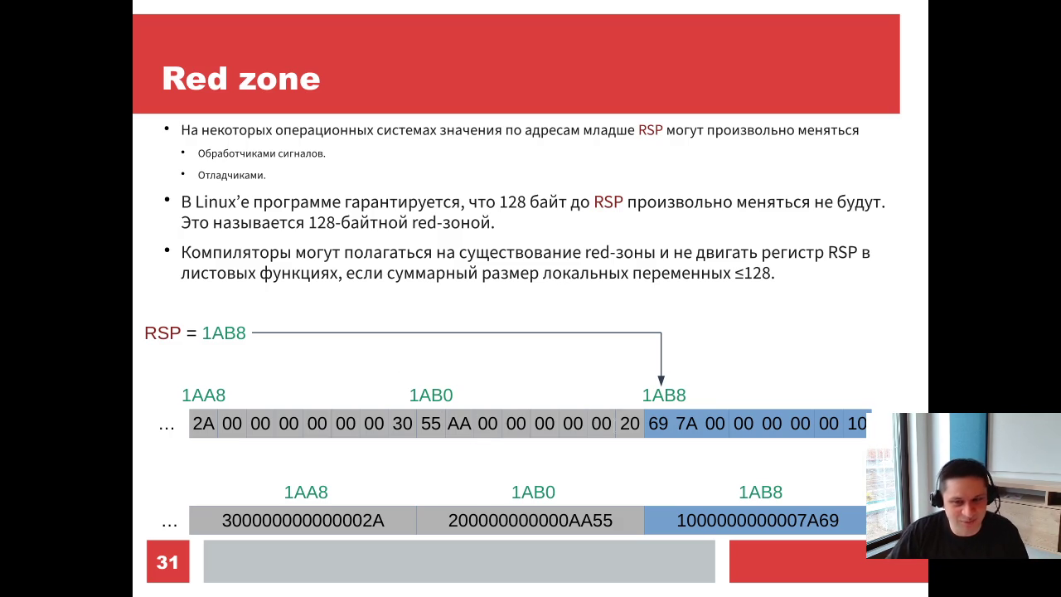
{"action": "key", "text": "Right"}
{"action": "key", "text": "Left"}
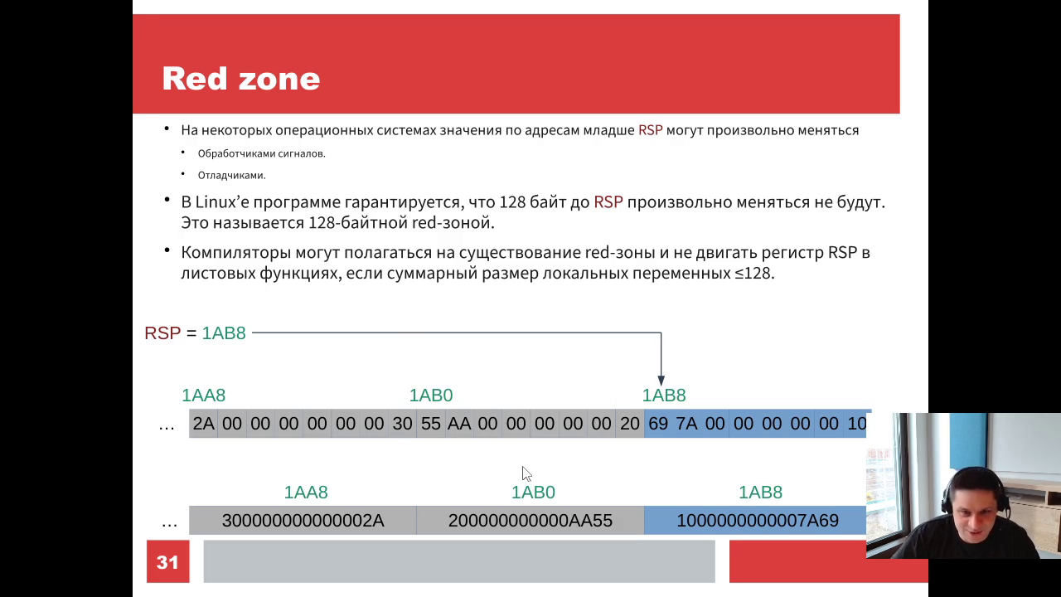
{"action": "key", "text": "alt+Tab"}
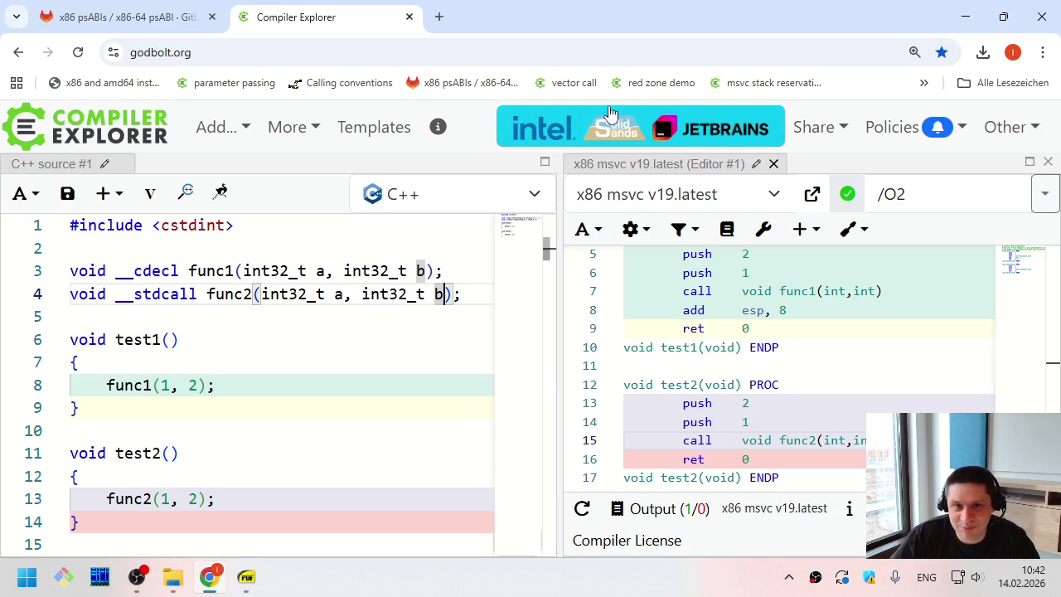
{"action": "left_click", "coordinate": [660, 82]}
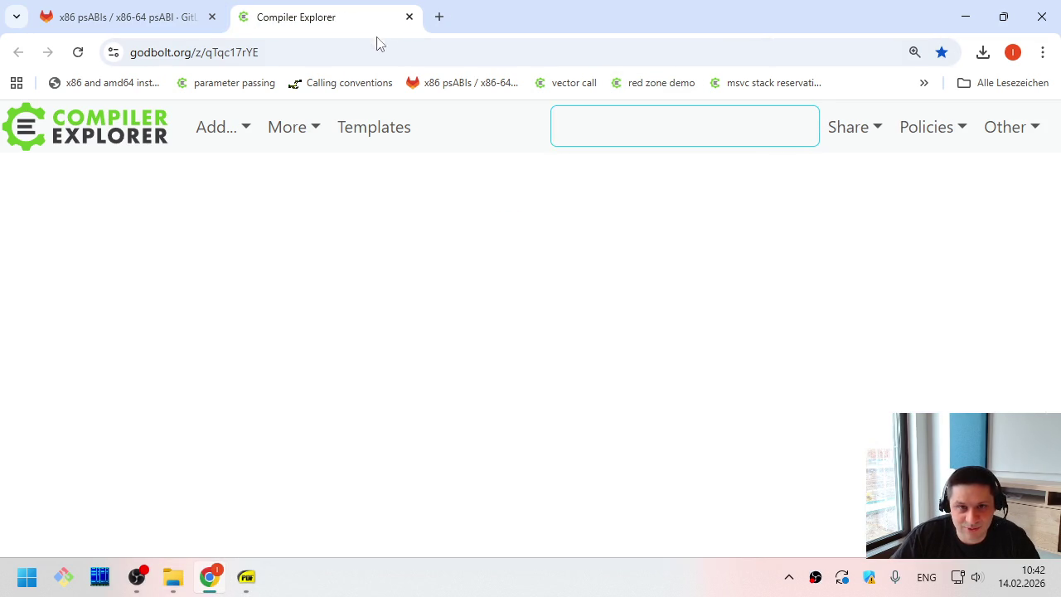
{"action": "left_click", "coordinate": [176, 318]}
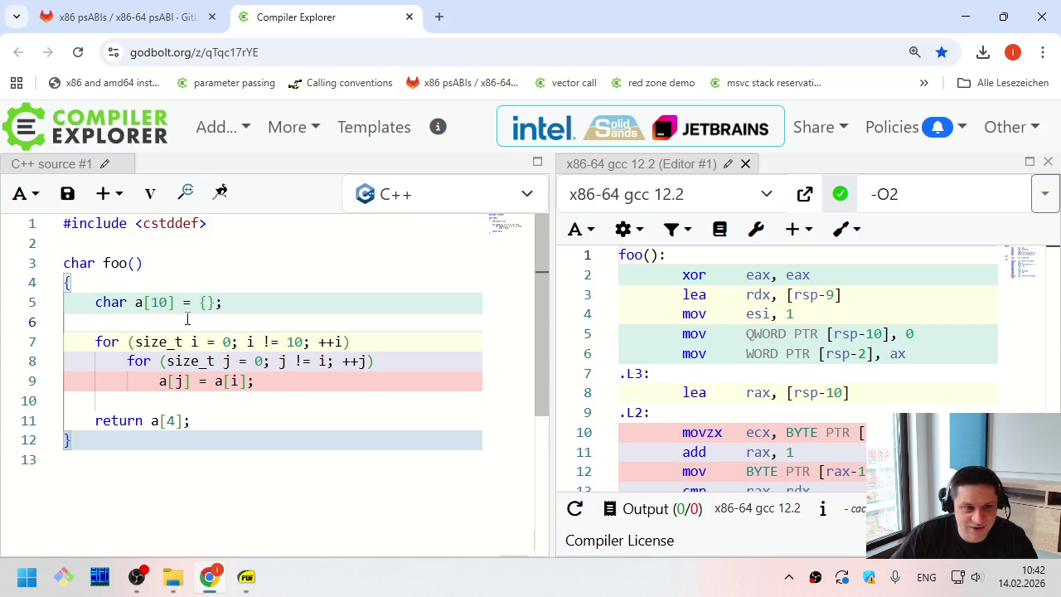
{"action": "mouse_move", "coordinate": [246, 308]}
{"action": "left_mouse_down"}
{"action": "mouse_move", "coordinate": [83, 302]}
{"action": "mouse_move", "coordinate": [103, 323]}
{"action": "mouse_move", "coordinate": [288, 381]}
{"action": "left_mouse_up"}
{"action": "left_click", "coordinate": [112, 302]}
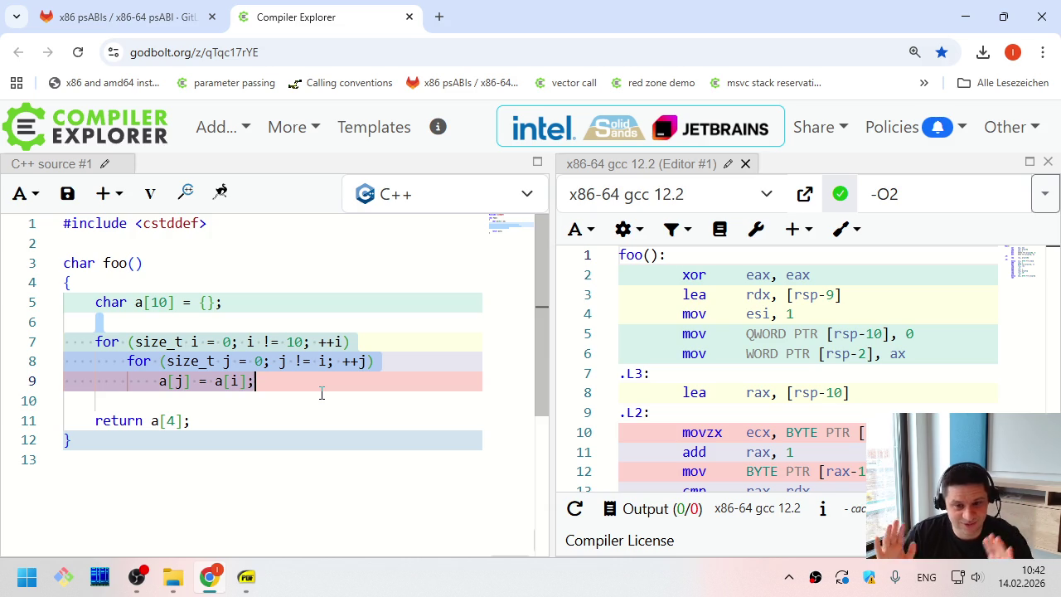
{"action": "left_click", "coordinate": [322, 389]}
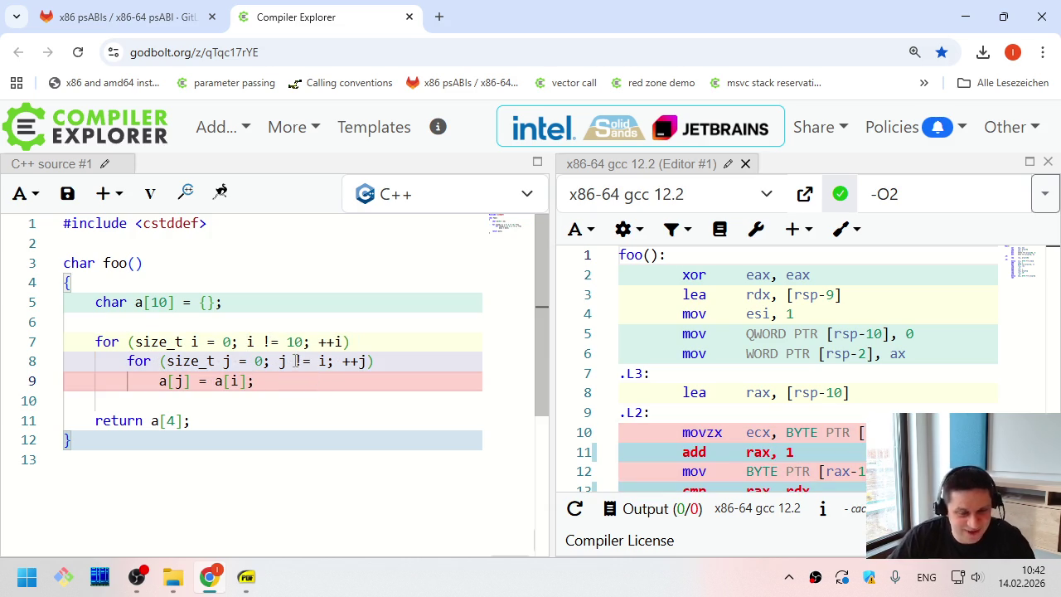
{"action": "left_click", "coordinate": [160, 302]}
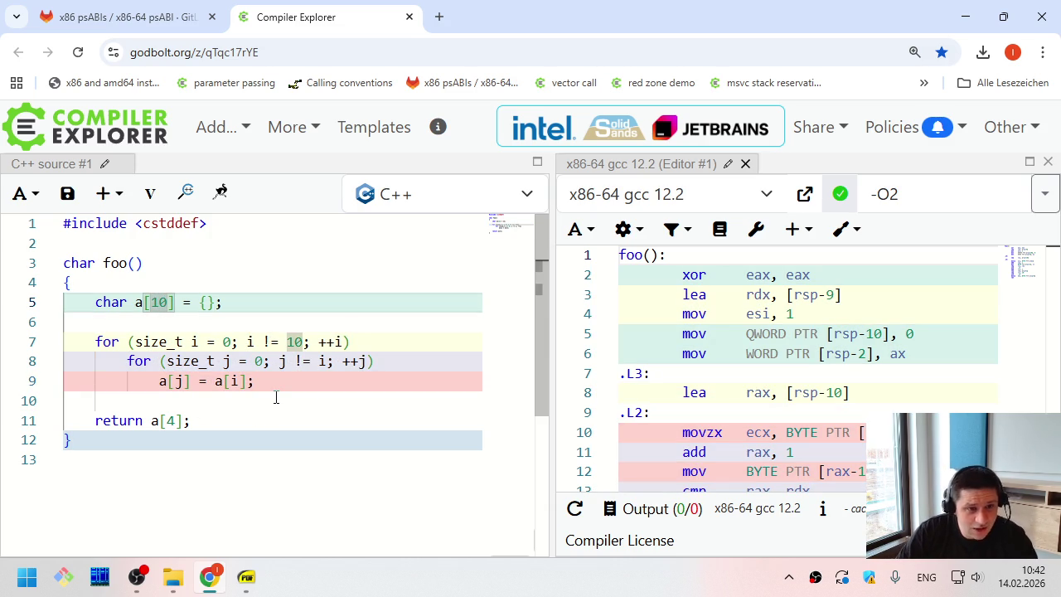
{"action": "key", "text": "Left"}
{"action": "key", "text": "shift+Right"}
{"action": "key", "text": "shift+Right"}
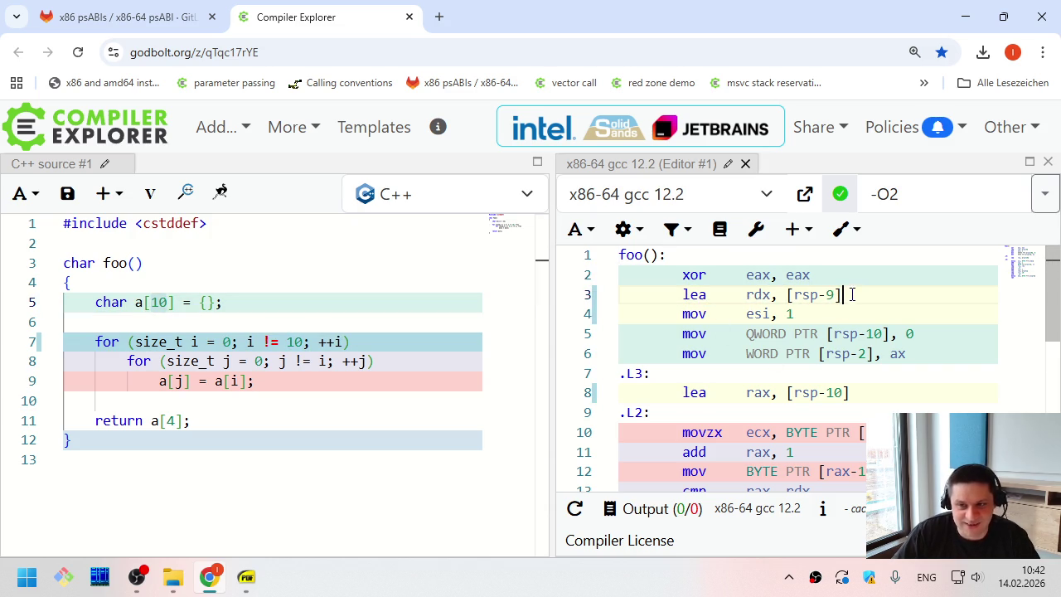
{"action": "left_click", "coordinate": [869, 386]}
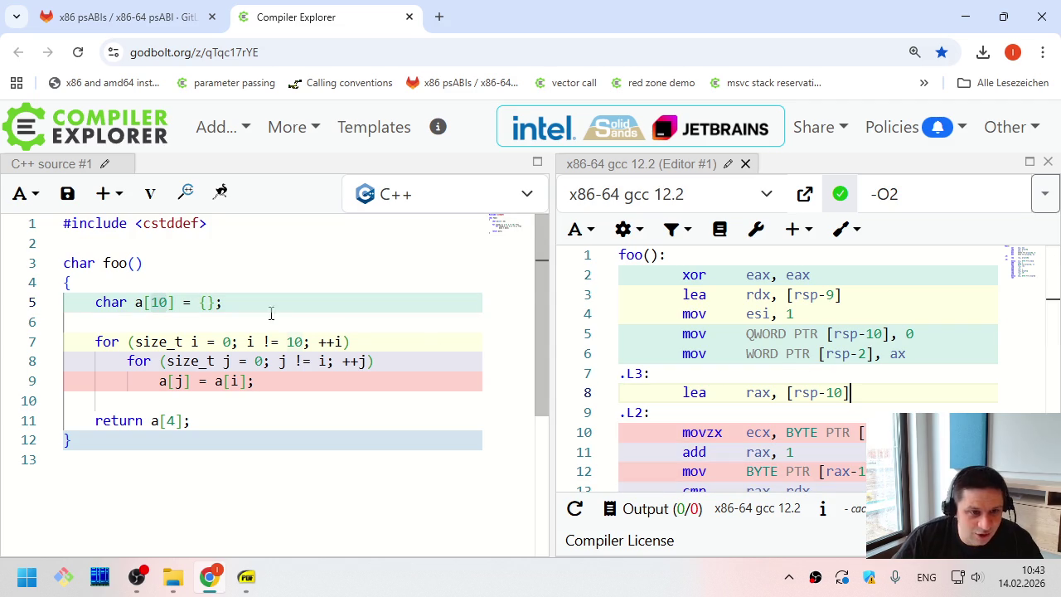
Change foo's array from a[10] to a[100], then to a[120]
{"action": "left_click", "coordinate": [158, 303]}
{"action": "type", "text": "0"}
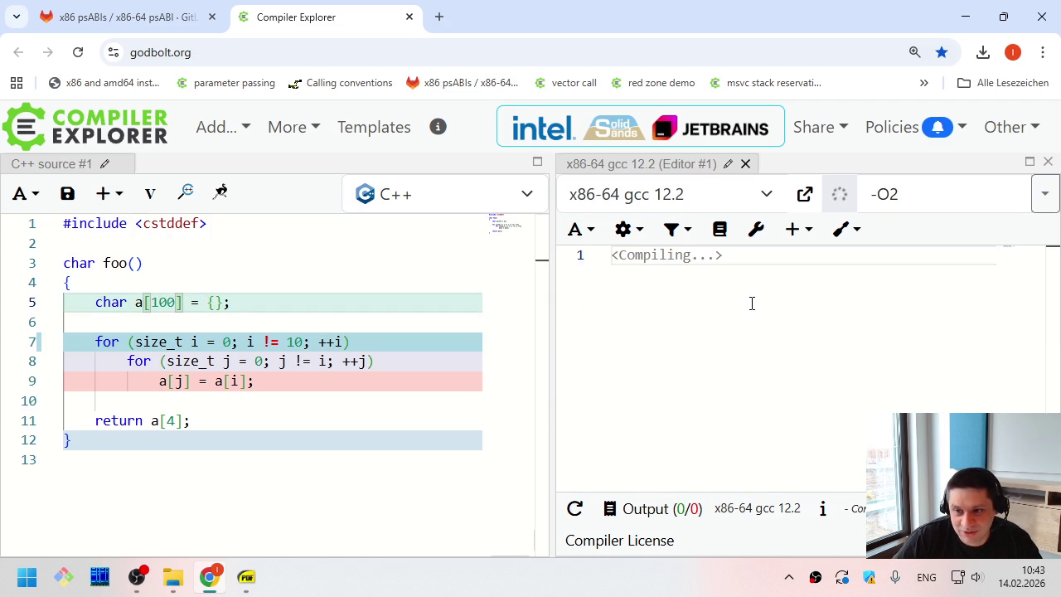
{"action": "mouse_move", "coordinate": [837, 306]}
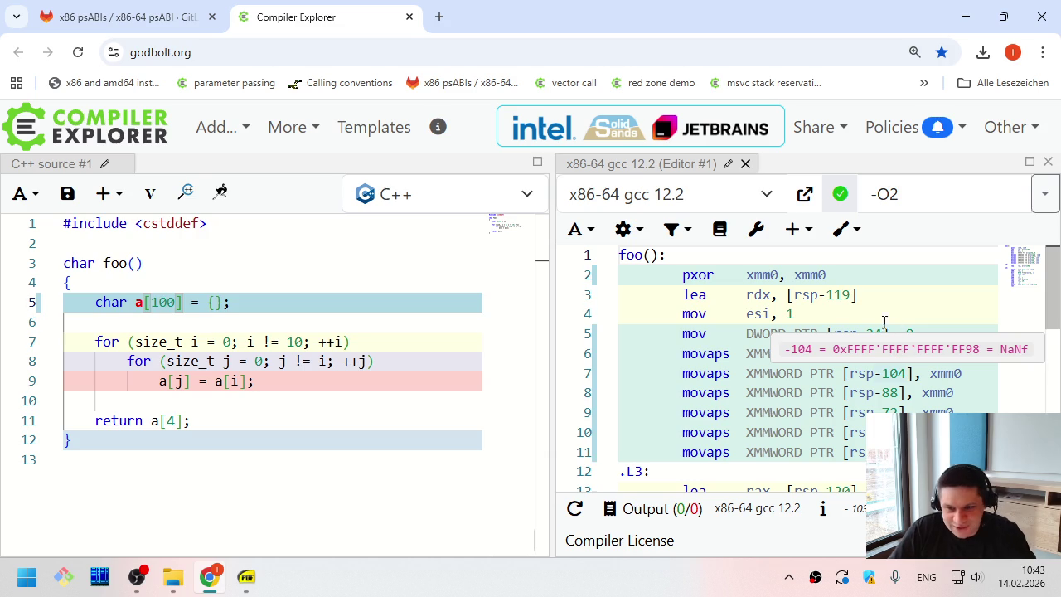
{"action": "left_click", "coordinate": [831, 294]}
{"action": "key", "text": "End"}
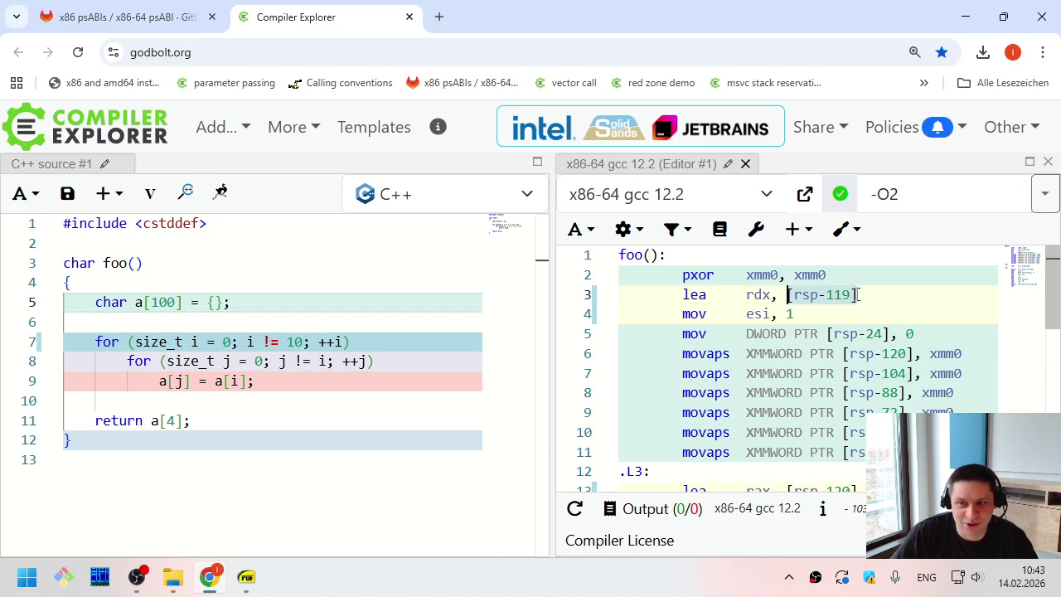
{"action": "left_click", "coordinate": [167, 302]}
{"action": "key", "text": "BackSpace"}
{"action": "type", "text": "2"}
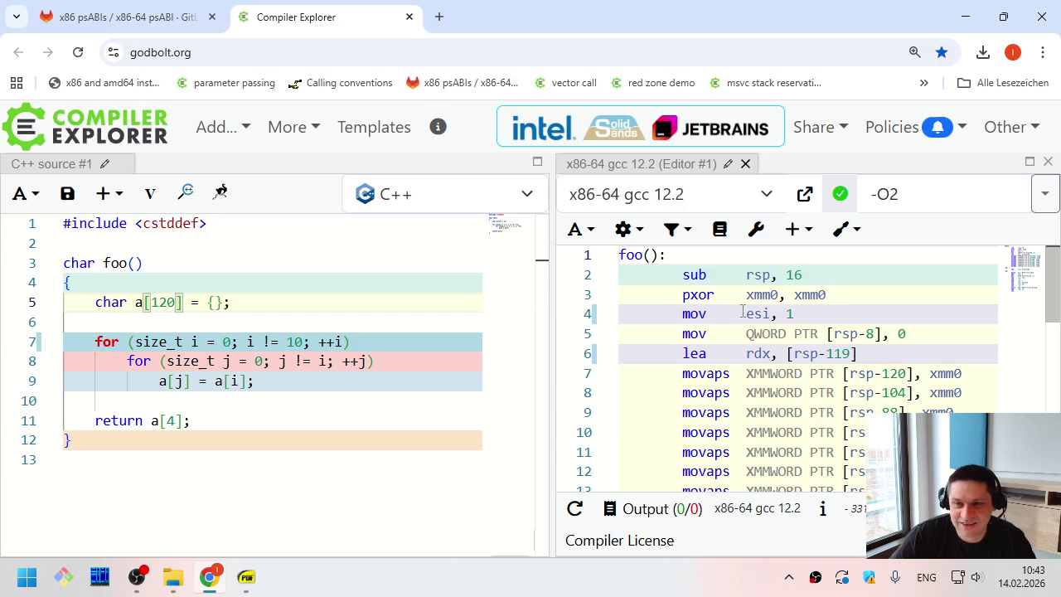
Highlight the resulting sub rsp, 16 instruction, then go back to the Red zone slide
{"action": "left_click", "coordinate": [684, 276]}
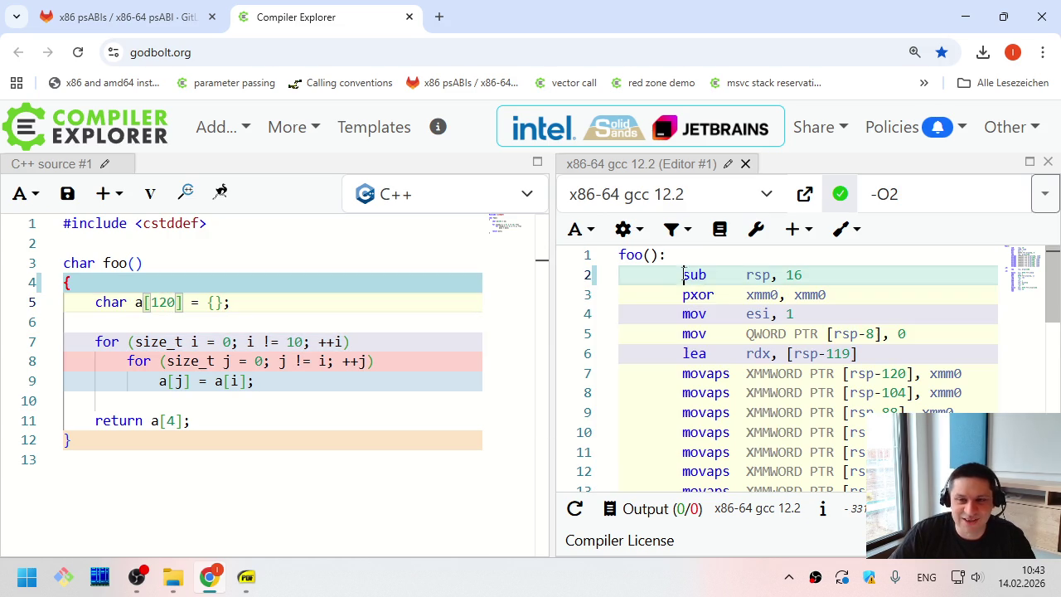
{"action": "left_click", "coordinate": [836, 277]}
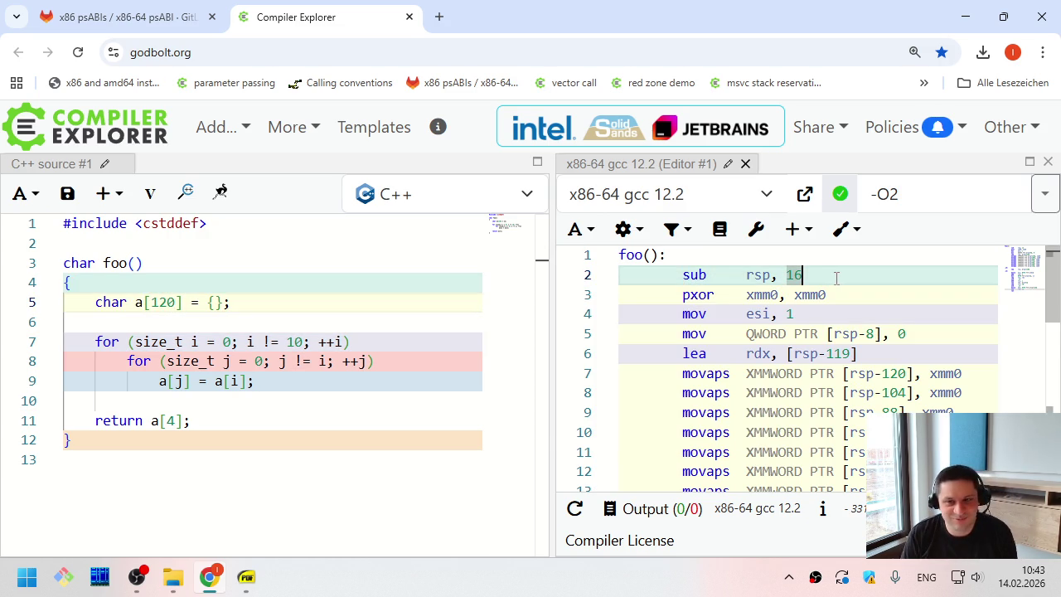
{"action": "left_click_drag", "start_coordinate": [684, 274], "coordinate": [821, 277]}
{"action": "left_click", "coordinate": [813, 272]}
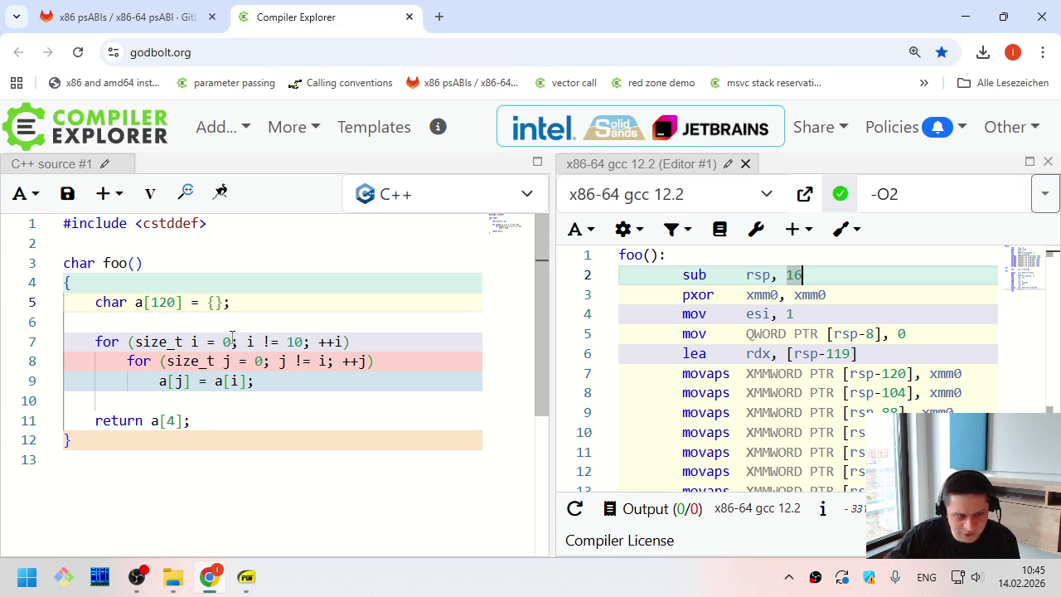
{"action": "left_click", "coordinate": [328, 460]}
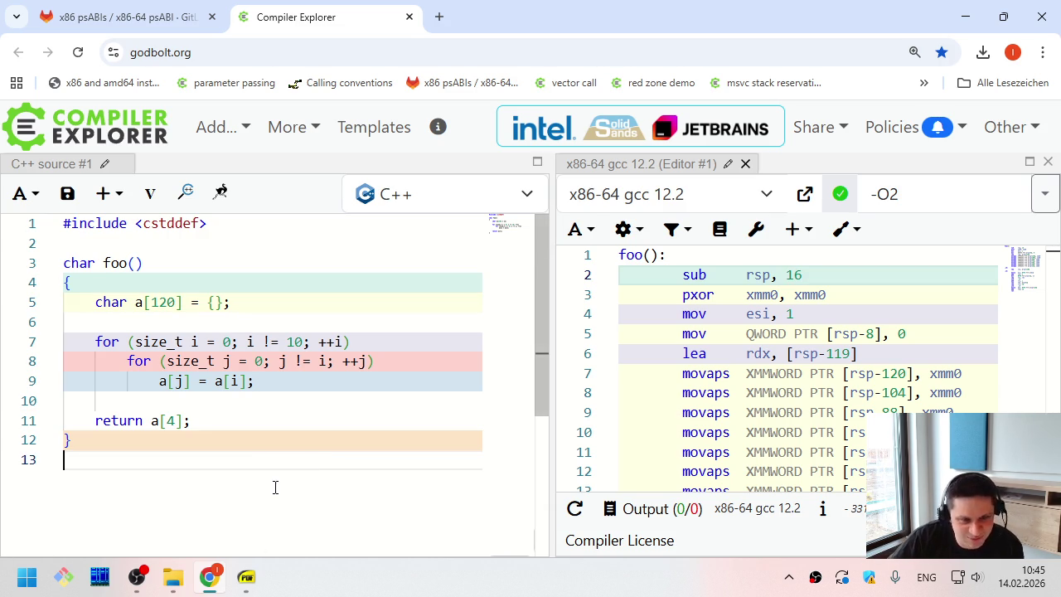
{"action": "left_click", "coordinate": [246, 576]}
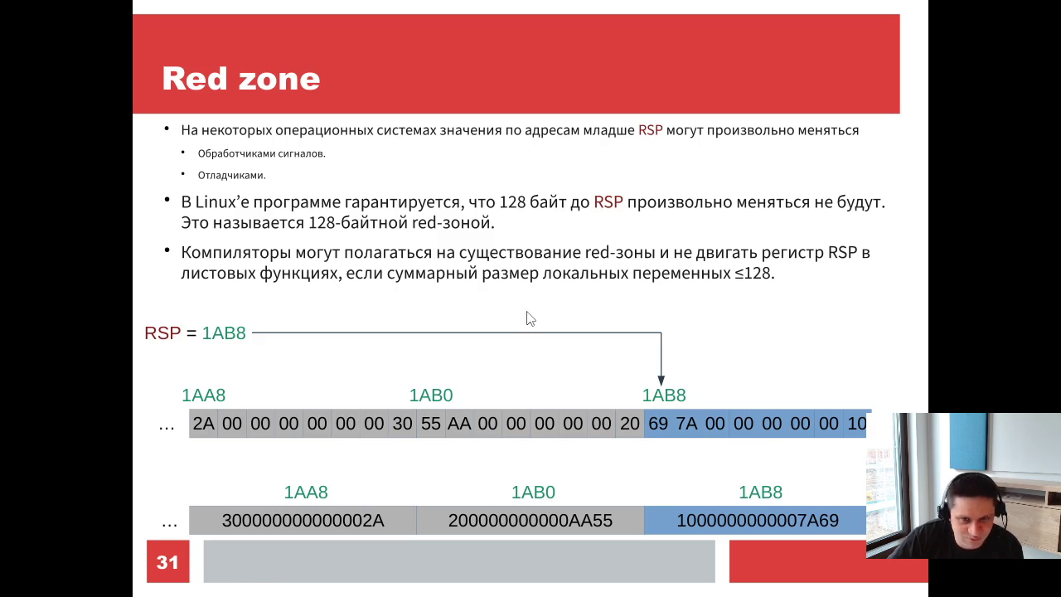
Compare the Red zone and spill space slides (31 and 32), then return to Compiler Explorer
{"action": "key", "text": "Right"}
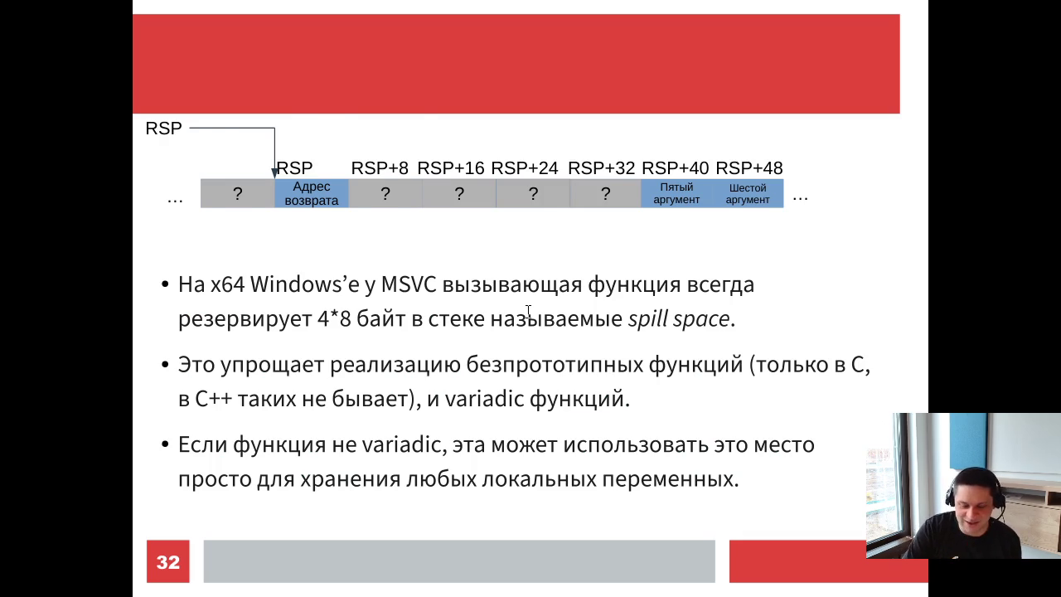
{"action": "key", "text": "Left"}
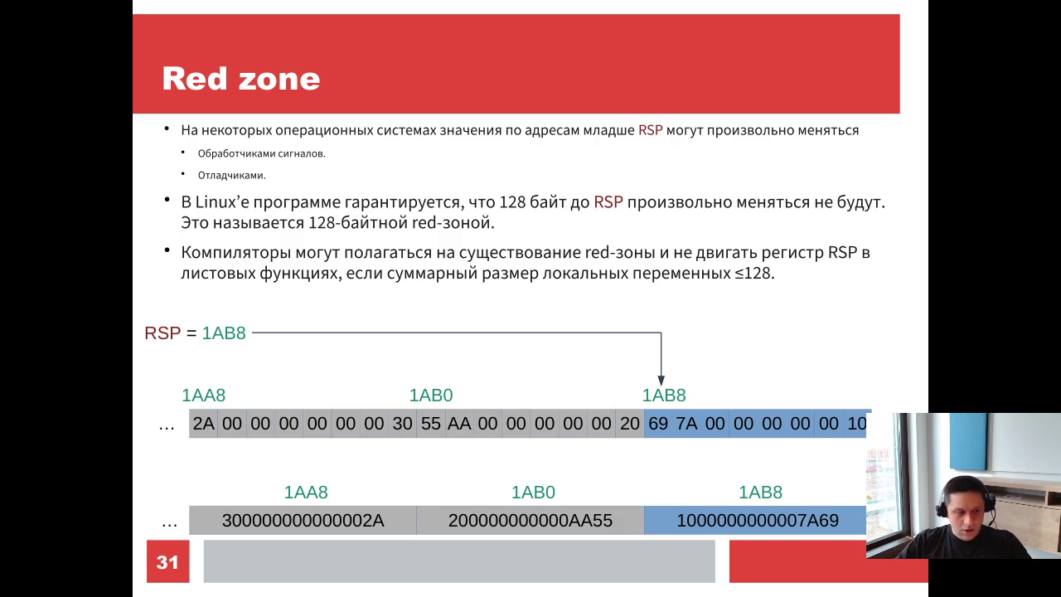
{"action": "key", "text": "Right"}
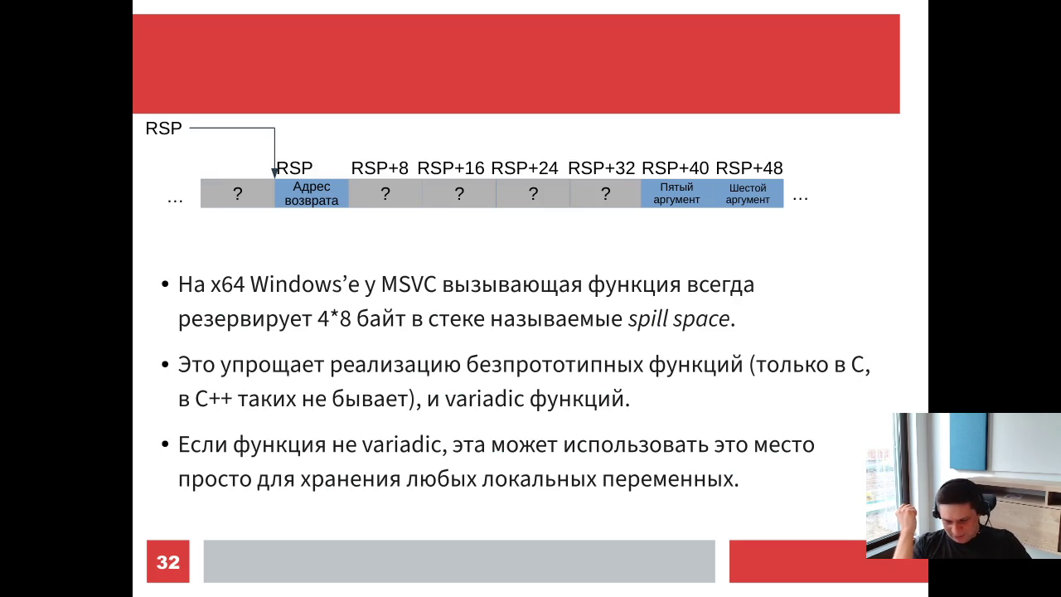
{"action": "key", "text": "alt+Tab"}
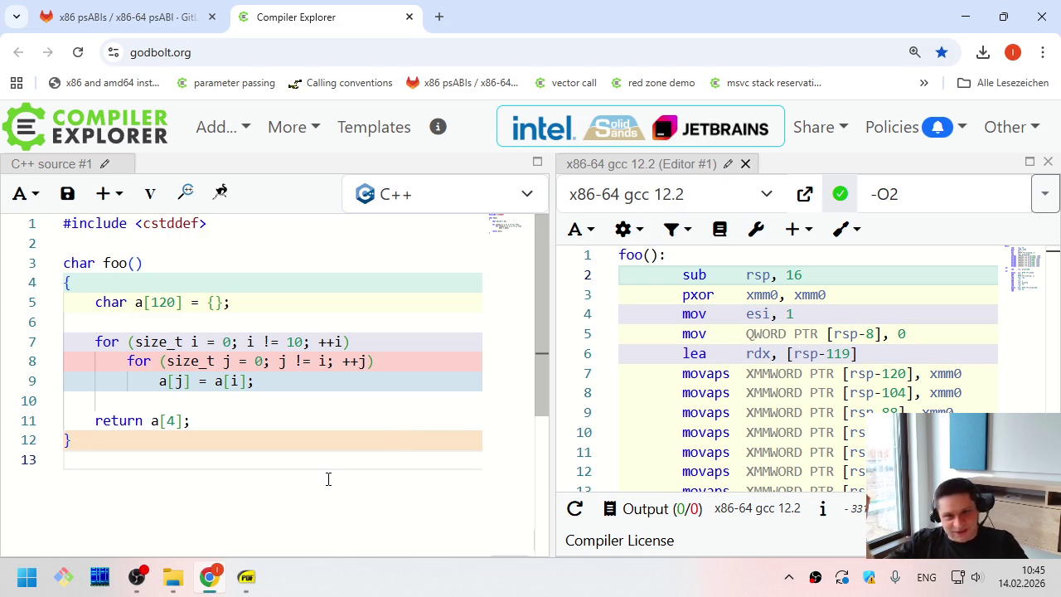
Load the 'msvc stack reservation' example, dismiss the msvc notice, and enlarge the gcc assembly pane
{"action": "left_click", "coordinate": [611, 201]}
{"action": "left_click", "coordinate": [611, 201]}
{"action": "left_click", "coordinate": [375, 344]}
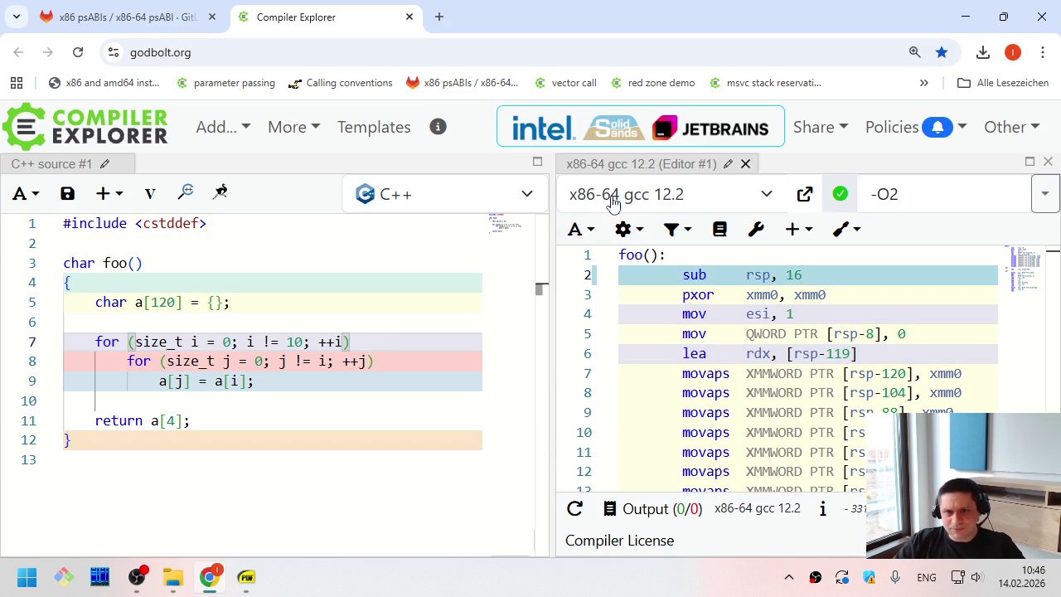
{"action": "left_click", "coordinate": [377, 330]}
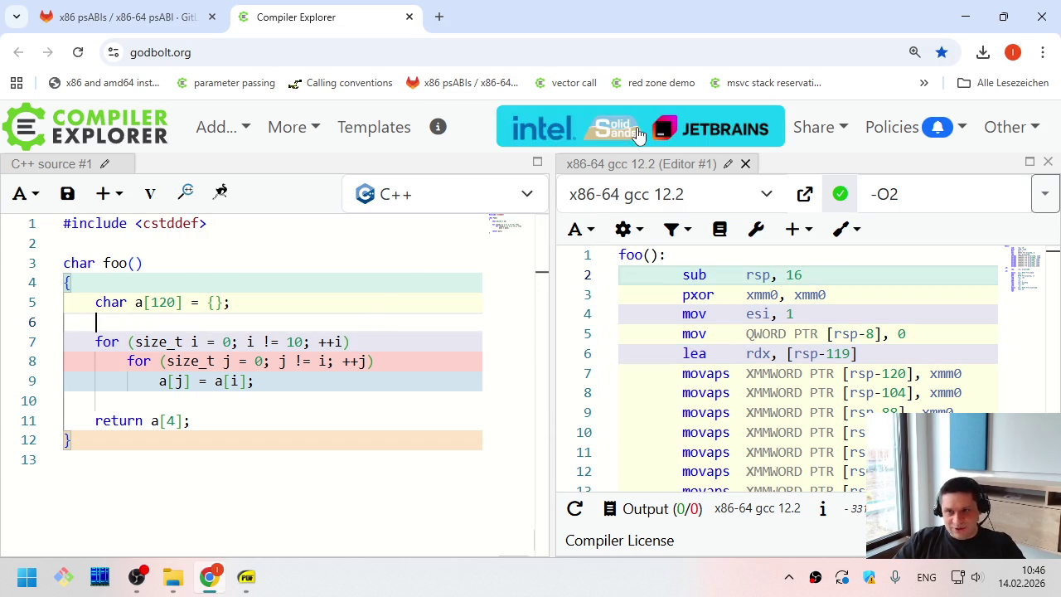
{"action": "left_click", "coordinate": [775, 85]}
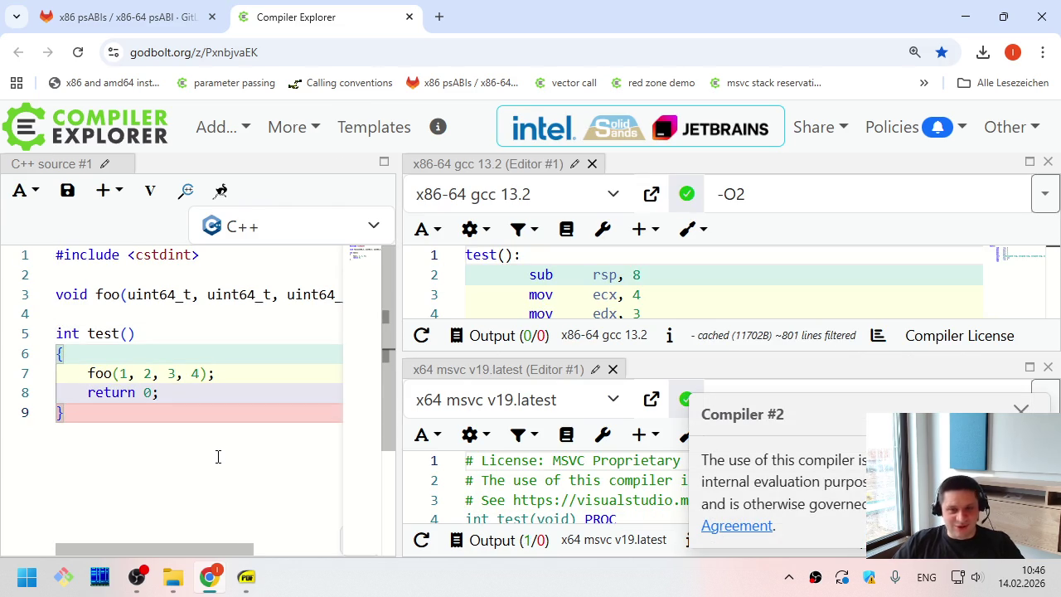
{"action": "left_click", "coordinate": [1020, 408]}
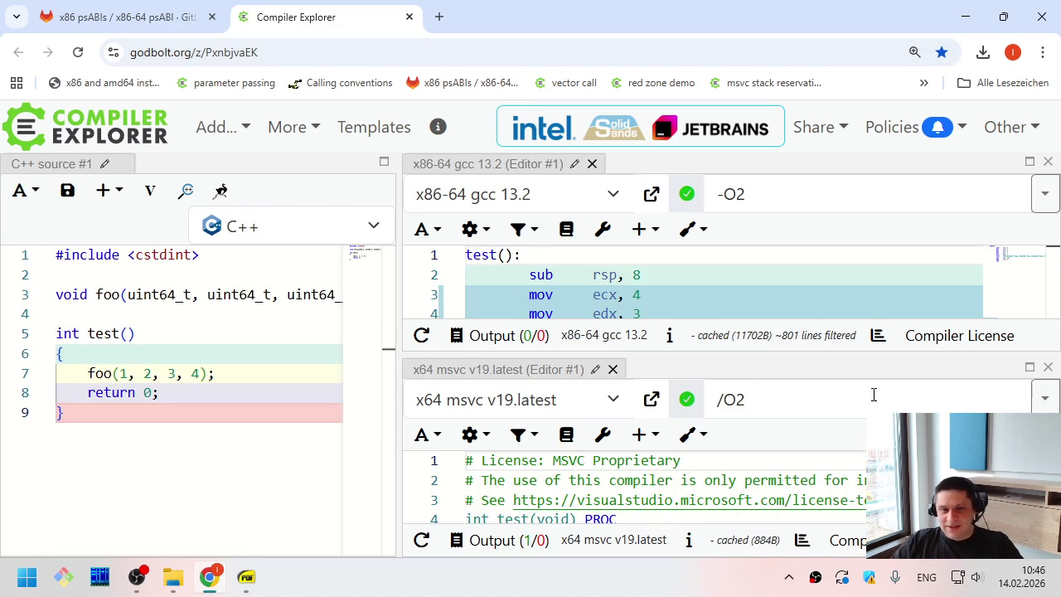
{"action": "left_click_drag", "start_coordinate": [678, 351], "coordinate": [693, 424]}
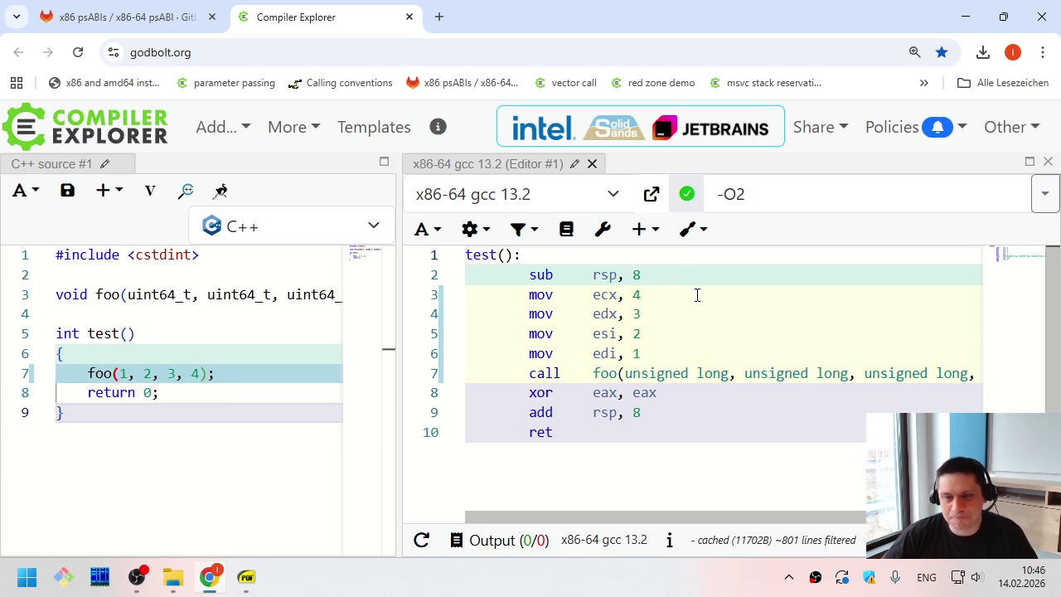
Inspect foo's uint64_t parameters and highlight the four argument-loading instructions in gcc 13.2
{"action": "left_click", "coordinate": [144, 296]}
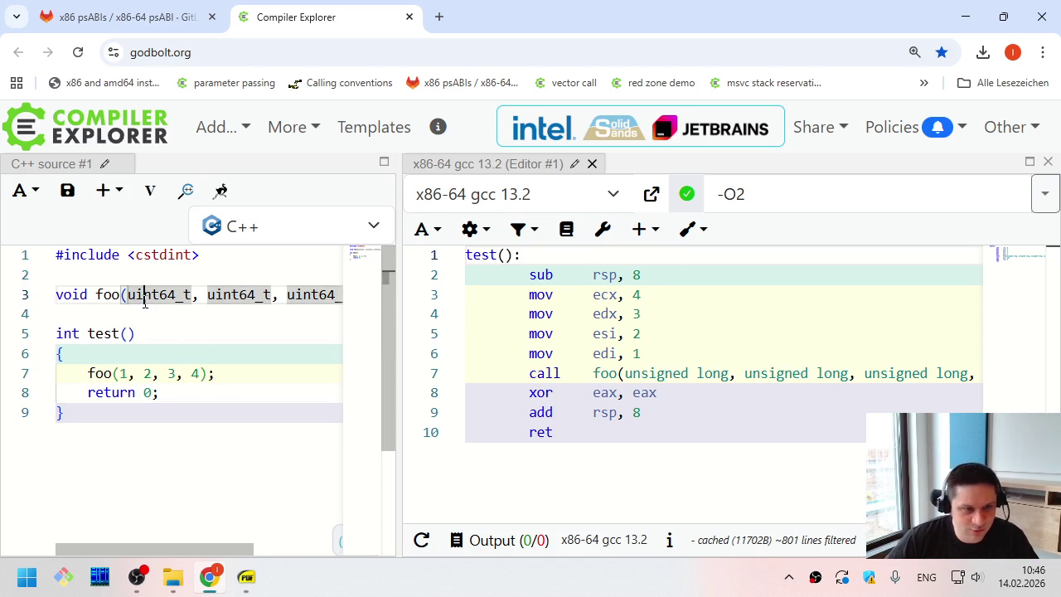
{"action": "key", "text": "End"}
{"action": "key", "text": "Home"}
{"action": "key", "text": "End"}
{"action": "key", "text": "Home"}
{"action": "key", "text": "Down"}
{"action": "key", "text": "Down"}
{"action": "key", "text": "Down"}
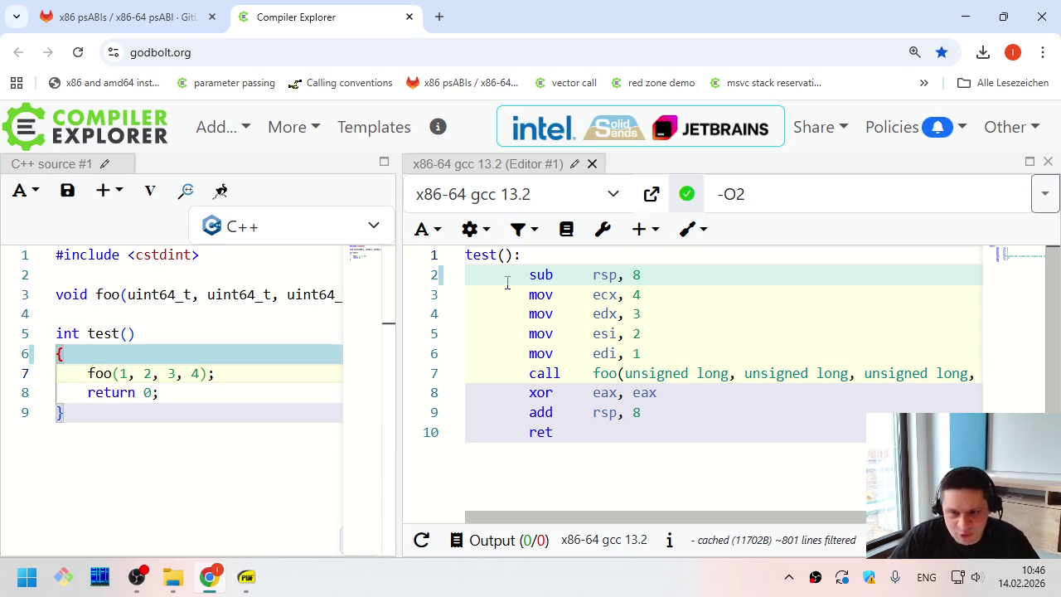
{"action": "mouse_move", "coordinate": [524, 294]}
{"action": "left_mouse_down"}
{"action": "mouse_move", "coordinate": [687, 355]}
{"action": "mouse_move", "coordinate": [530, 295]}
{"action": "mouse_move", "coordinate": [644, 334]}
{"action": "mouse_move", "coordinate": [670, 355]}
{"action": "left_mouse_up"}
{"action": "left_click", "coordinate": [671, 355]}
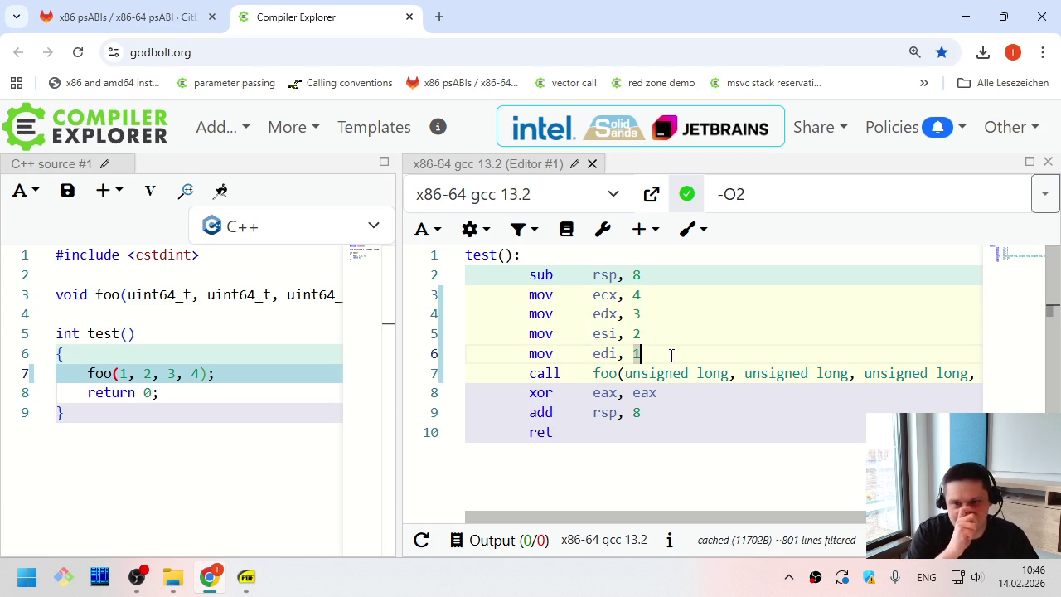
Add a second compiler pane using x64 msvc v19.latest with options /O2
{"action": "left_click", "coordinate": [107, 191]}
{"action": "left_click", "coordinate": [135, 233]}
{"action": "left_click", "coordinate": [755, 195]}
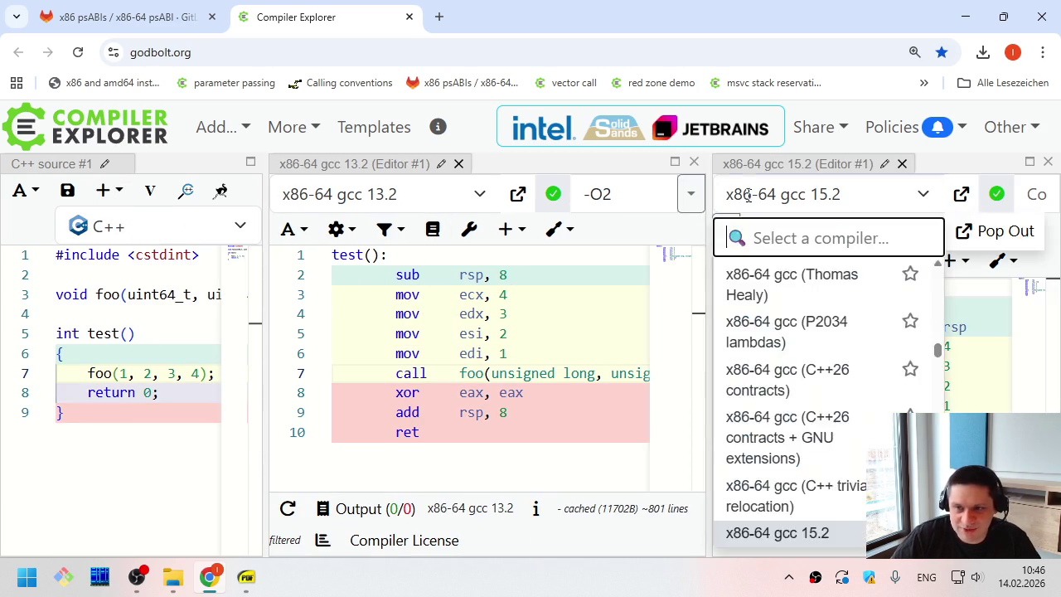
{"action": "type", "text": "msvc"}
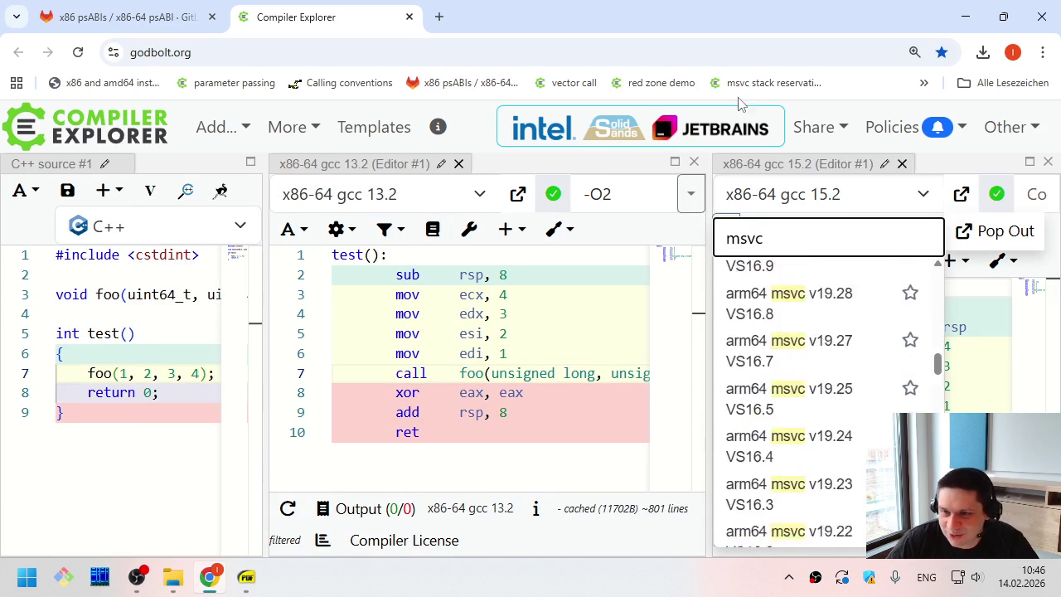
{"action": "scroll", "coordinate": [795, 412], "scroll_direction": "down", "scroll_amount": 10}
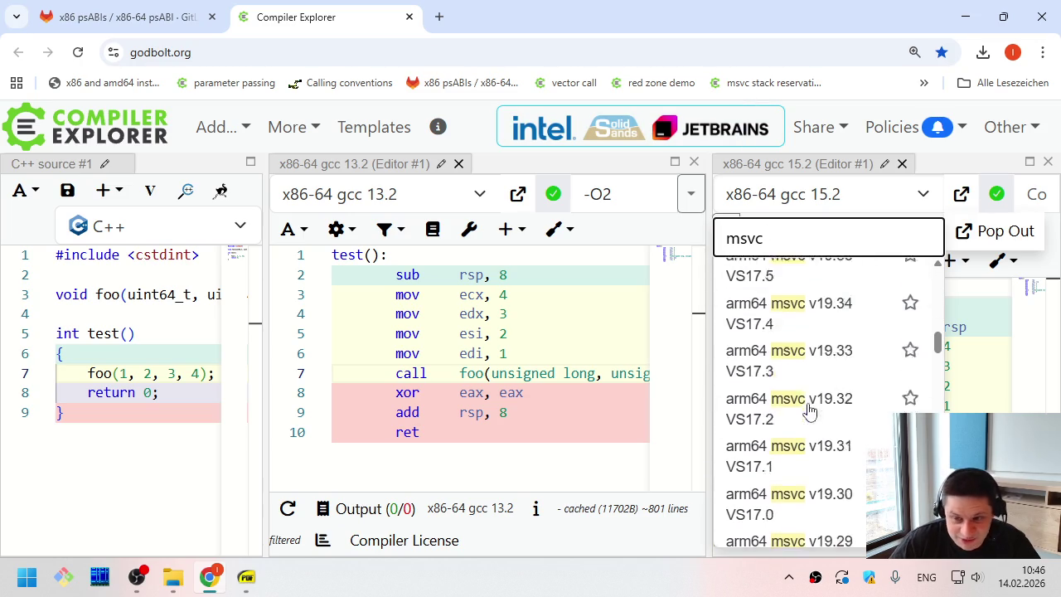
{"action": "scroll", "coordinate": [807, 412], "scroll_direction": "down", "scroll_amount": 5}
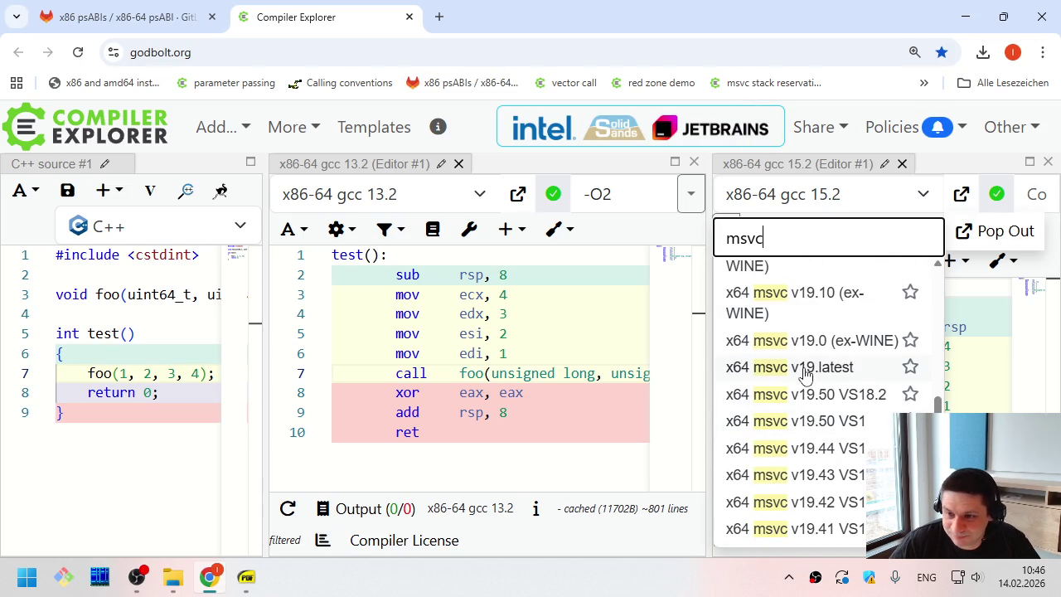
{"action": "left_click", "coordinate": [804, 370]}
{"action": "left_click", "coordinate": [1028, 194]}
{"action": "type", "text": "-O2"}
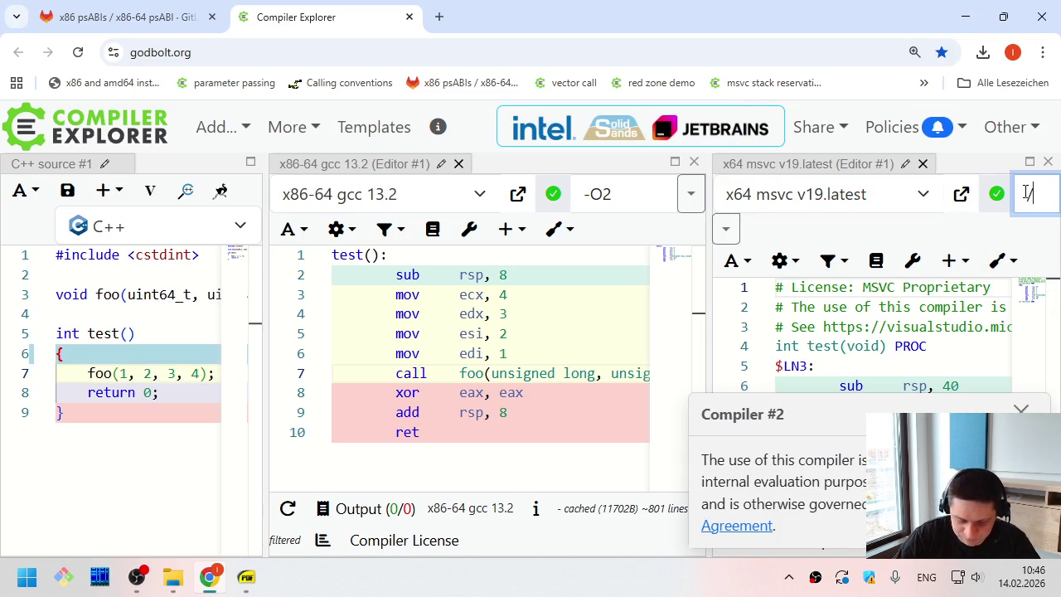
{"action": "left_click", "coordinate": [1027, 192]}
{"action": "key", "text": "BackSpace"}
{"action": "type", "text": "/O"}
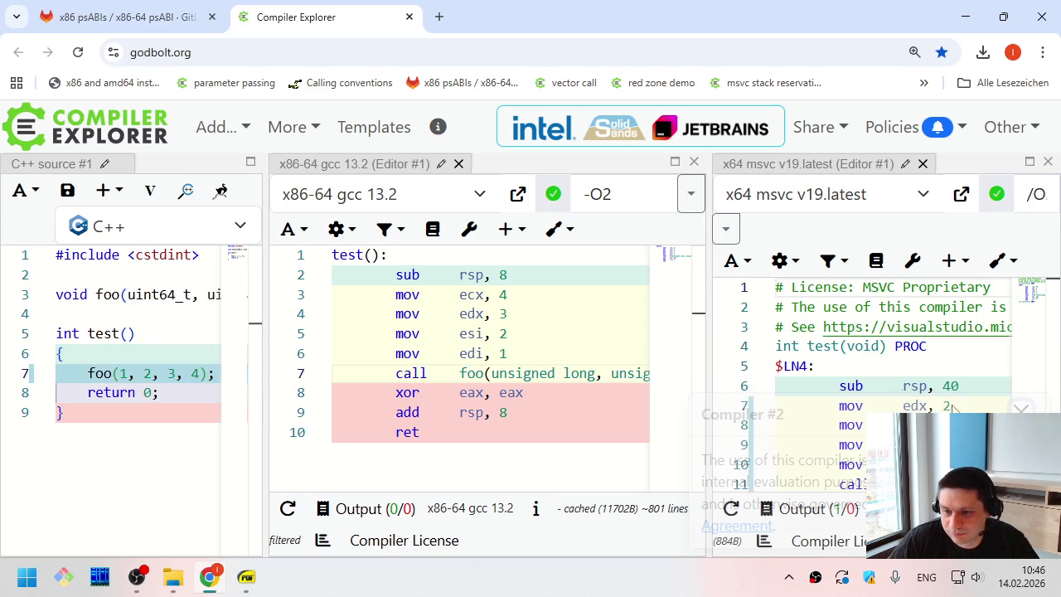
Widen the MSVC pane and highlight its sub rsp, 40 against gcc's sub rsp, 8
{"action": "left_click_drag", "start_coordinate": [705, 377], "coordinate": [551, 373]}
{"action": "scroll", "coordinate": [832, 352], "scroll_direction": "down", "scroll_amount": 1}
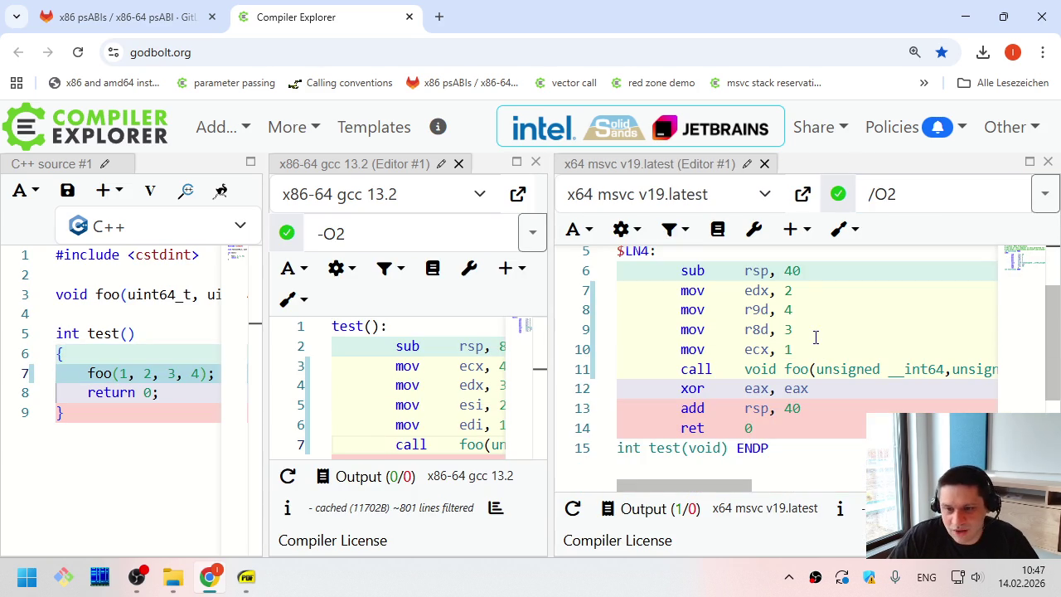
{"action": "left_click", "coordinate": [687, 271]}
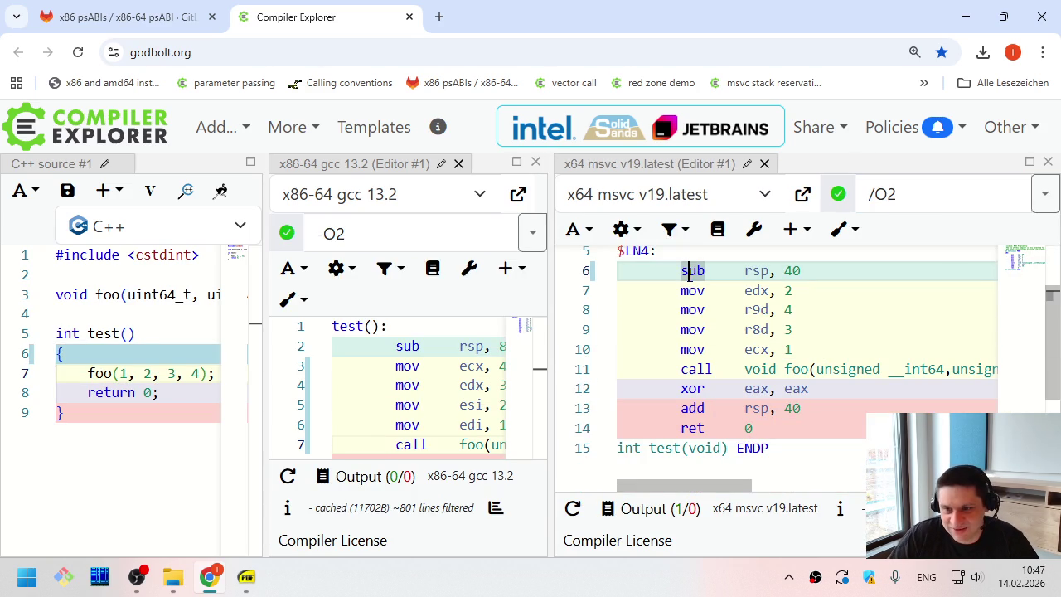
{"action": "left_click", "coordinate": [808, 308]}
{"action": "left_click_drag", "start_coordinate": [704, 271], "coordinate": [681, 271]}
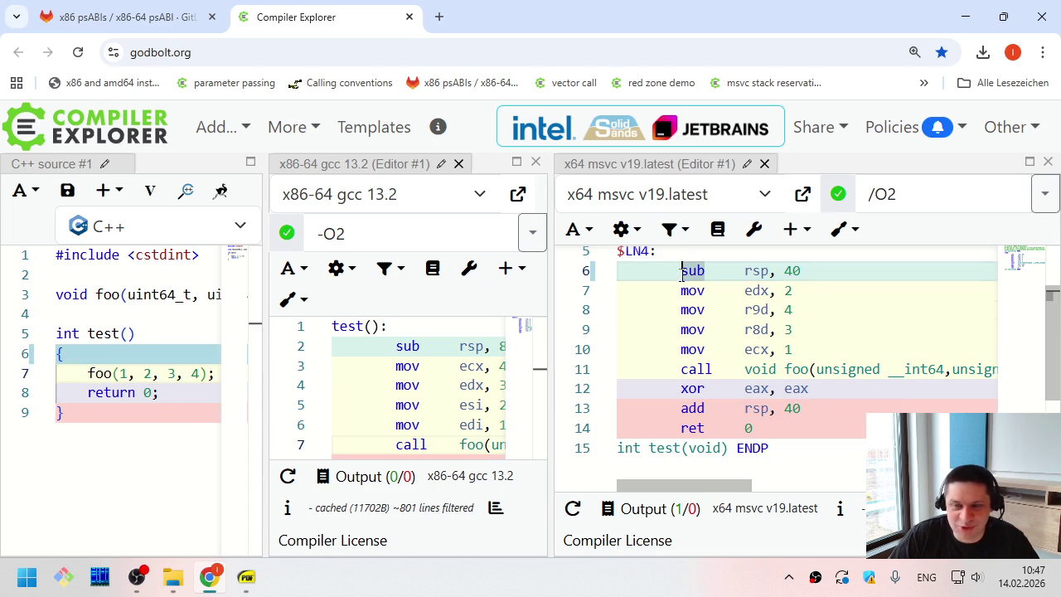
{"action": "mouse_move", "coordinate": [551, 340]}
{"action": "left_mouse_down"}
{"action": "mouse_move", "coordinate": [569, 340]}
{"action": "mouse_move", "coordinate": [412, 345]}
{"action": "left_mouse_up"}
{"action": "left_click", "coordinate": [412, 346]}
Highlight gcc's add instruction and MSVC's argument setup on lines 6 to 10
{"action": "scroll", "coordinate": [414, 390], "scroll_direction": "down", "scroll_amount": 1}
{"action": "left_click_drag", "start_coordinate": [507, 442], "coordinate": [427, 442]}
{"action": "double_click", "coordinate": [407, 442]}
{"action": "scroll", "coordinate": [411, 398], "scroll_direction": "up", "scroll_amount": 2}
{"action": "left_click_drag", "start_coordinate": [506, 346], "coordinate": [398, 346]}
{"action": "left_click", "coordinate": [404, 345]}
{"action": "mouse_move", "coordinate": [824, 270]}
{"action": "left_mouse_down"}
{"action": "mouse_move", "coordinate": [694, 271]}
{"action": "mouse_move", "coordinate": [886, 270]}
{"action": "mouse_move", "coordinate": [732, 280]}
{"action": "mouse_move", "coordinate": [707, 271]}
{"action": "mouse_move", "coordinate": [819, 346]}
{"action": "left_mouse_up"}
{"action": "left_click", "coordinate": [700, 270]}
{"action": "left_click", "coordinate": [706, 273]}
{"action": "left_click", "coordinate": [818, 348]}
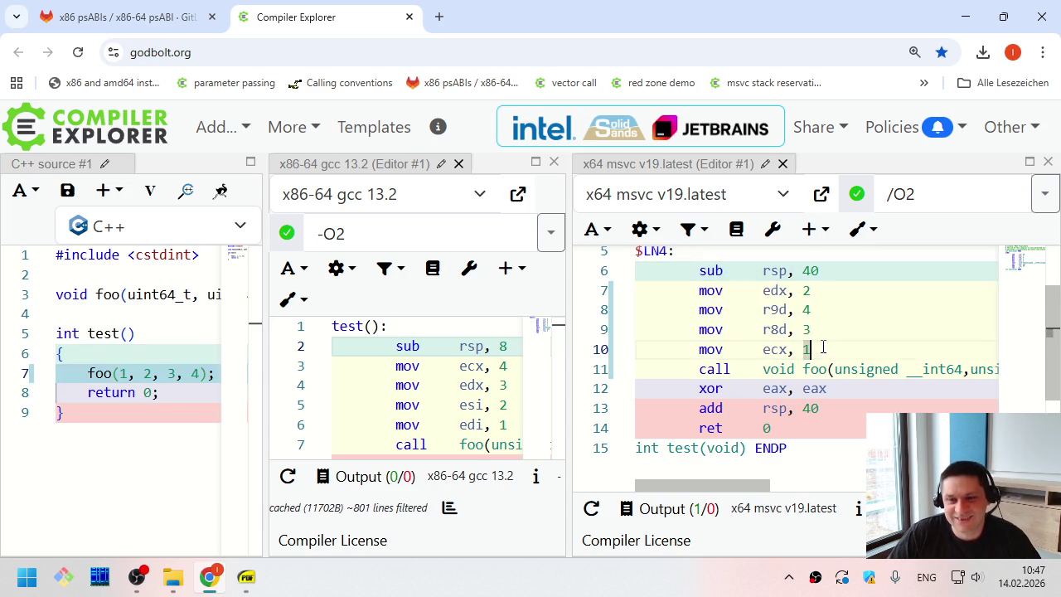
Change the call on line 7 to foo(1, 2, 3, 4, 5)
{"action": "left_click", "coordinate": [174, 295]}
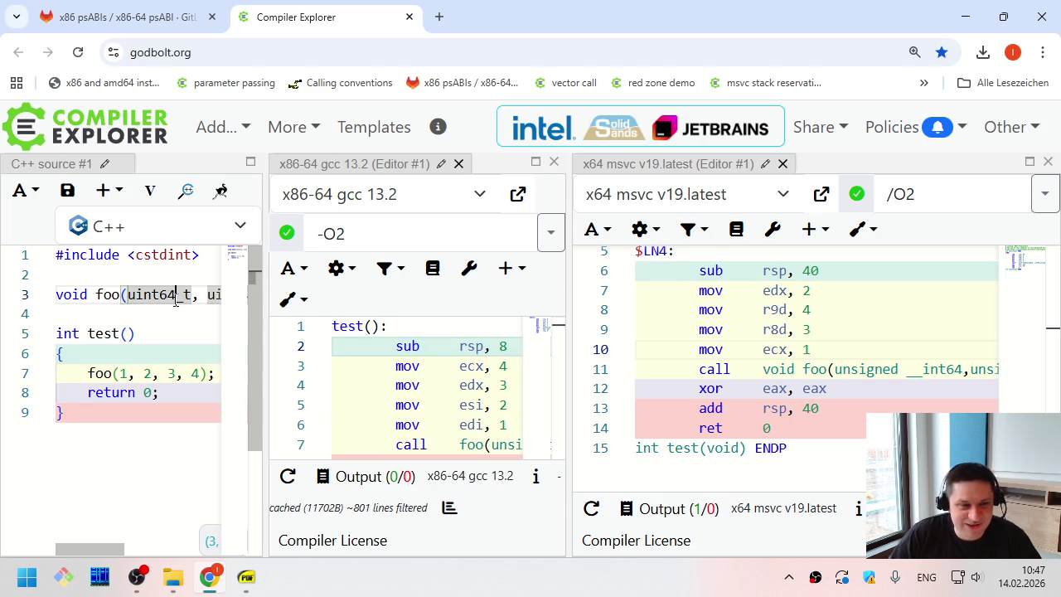
{"action": "key", "text": "End"}
{"action": "key", "text": "ctrl+shift+Left"}
{"action": "key", "text": "ctrl+shift+Left"}
{"action": "key", "text": "ctrl+shift+Left"}
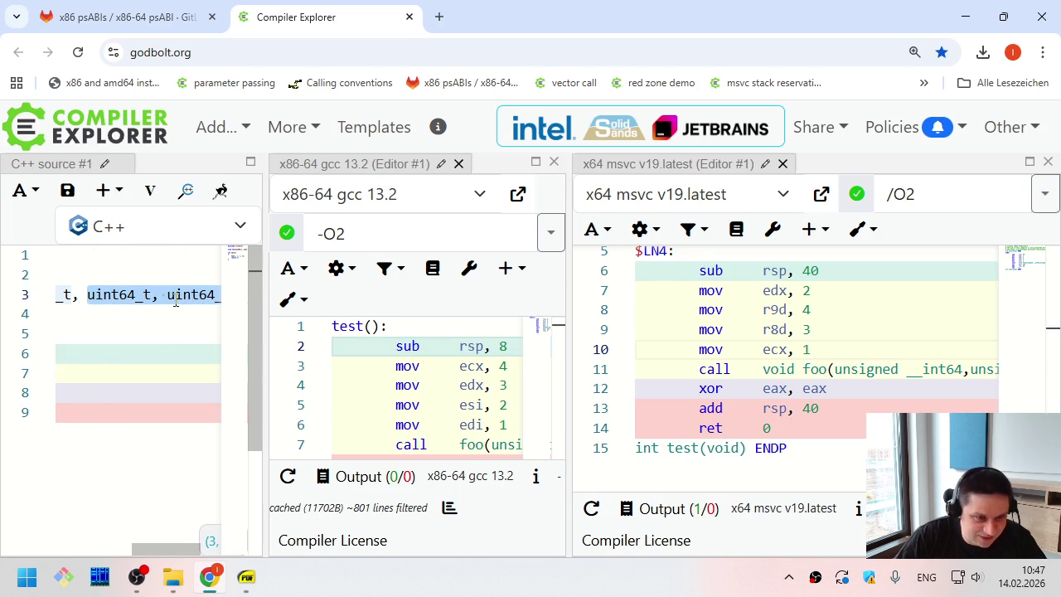
{"action": "key", "text": "ctrl+shift+Right"}
{"action": "key", "text": "ctrl+z"}
{"action": "key", "text": "ctrl+z"}
{"action": "key", "text": "ctrl+z"}
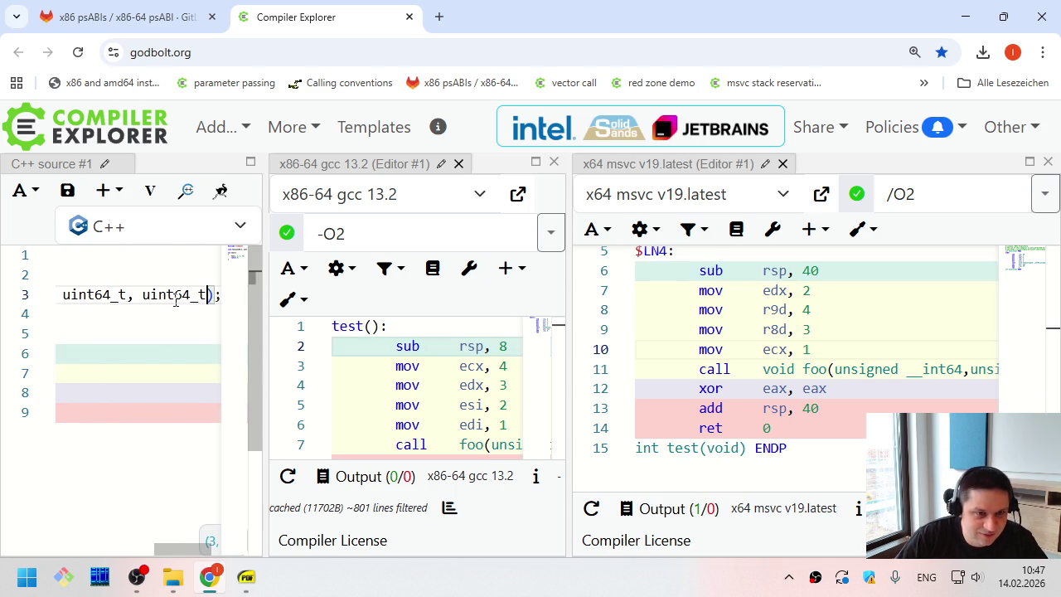
{"action": "key", "text": "Left"}
{"action": "key", "text": "Left"}
{"action": "type", "text": ", 5"}
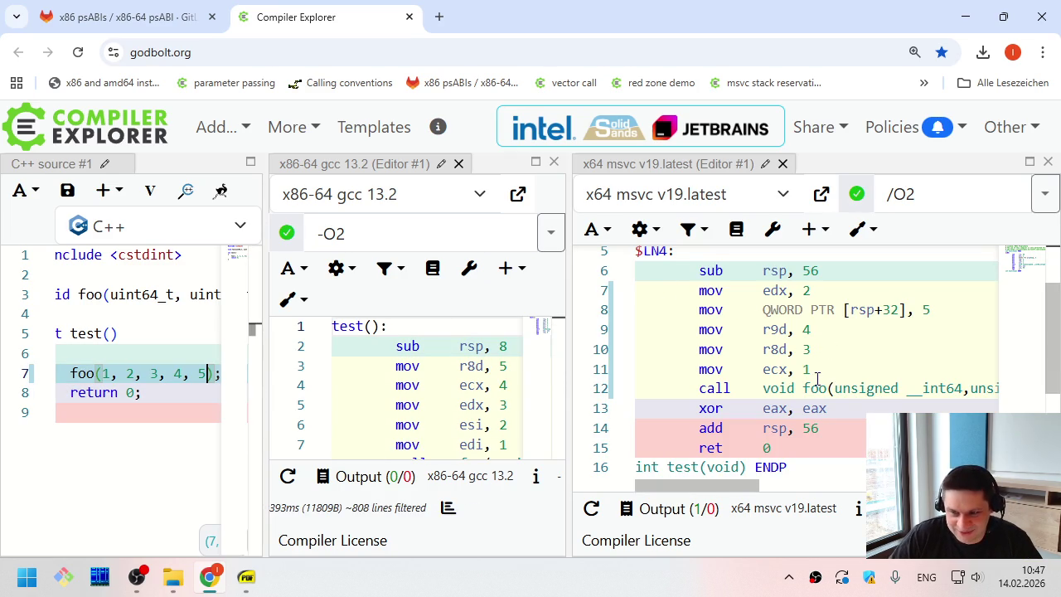
Highlight MSVC's register moves and its store of 5 to QWORD PTR [rsp+32], then switch to the slides
{"action": "left_click_drag", "start_coordinate": [810, 370], "coordinate": [698, 329]}
{"action": "left_click_drag", "start_coordinate": [708, 292], "coordinate": [840, 292]}
{"action": "left_click", "coordinate": [840, 292]}
{"action": "left_click_drag", "start_coordinate": [926, 309], "coordinate": [700, 310]}
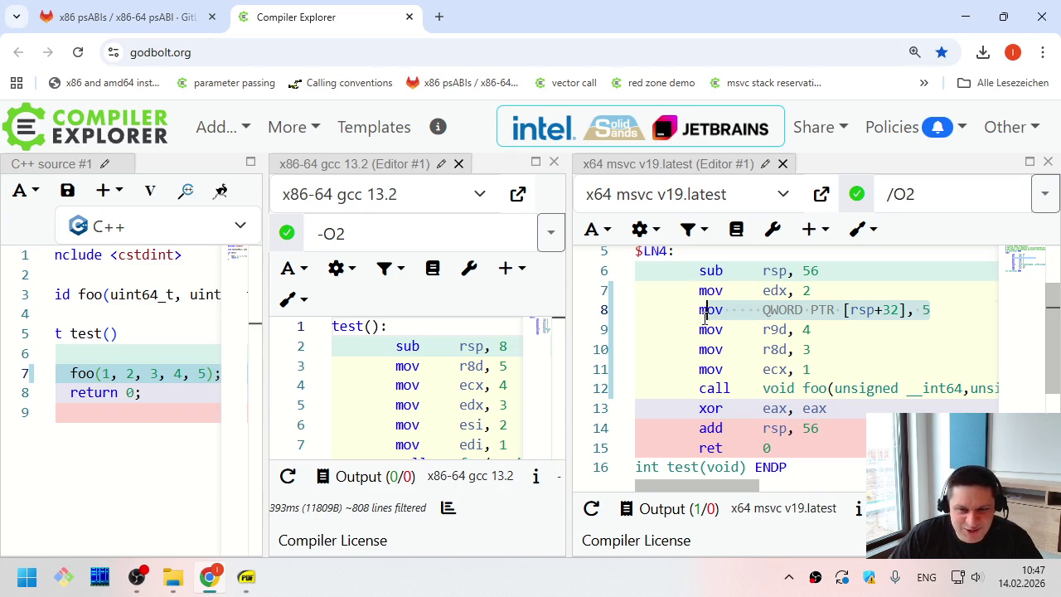
{"action": "left_click", "coordinate": [700, 311]}
{"action": "mouse_move", "coordinate": [701, 311]}
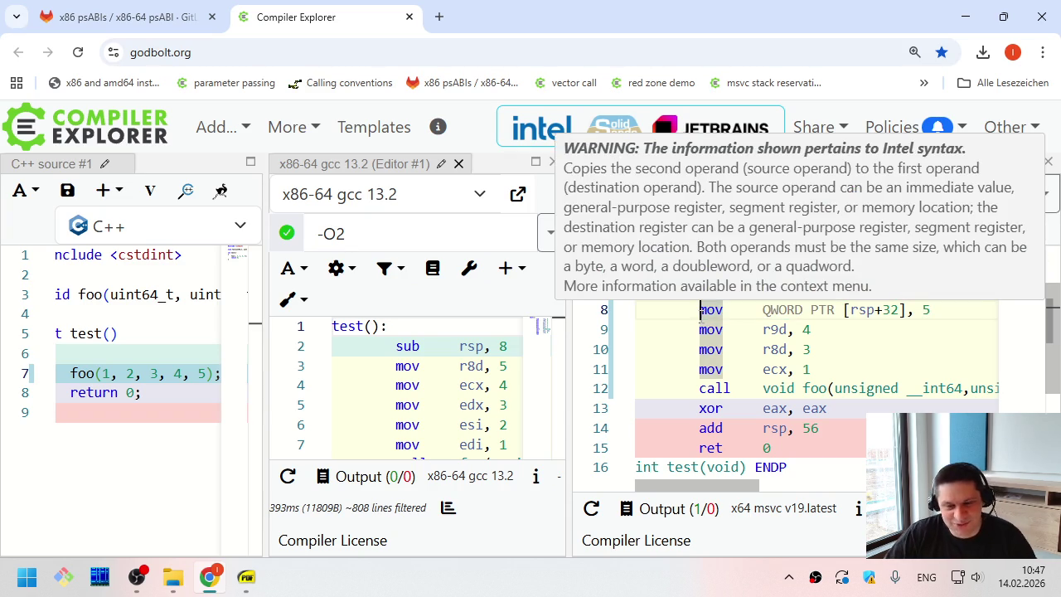
{"action": "left_click", "coordinate": [877, 370]}
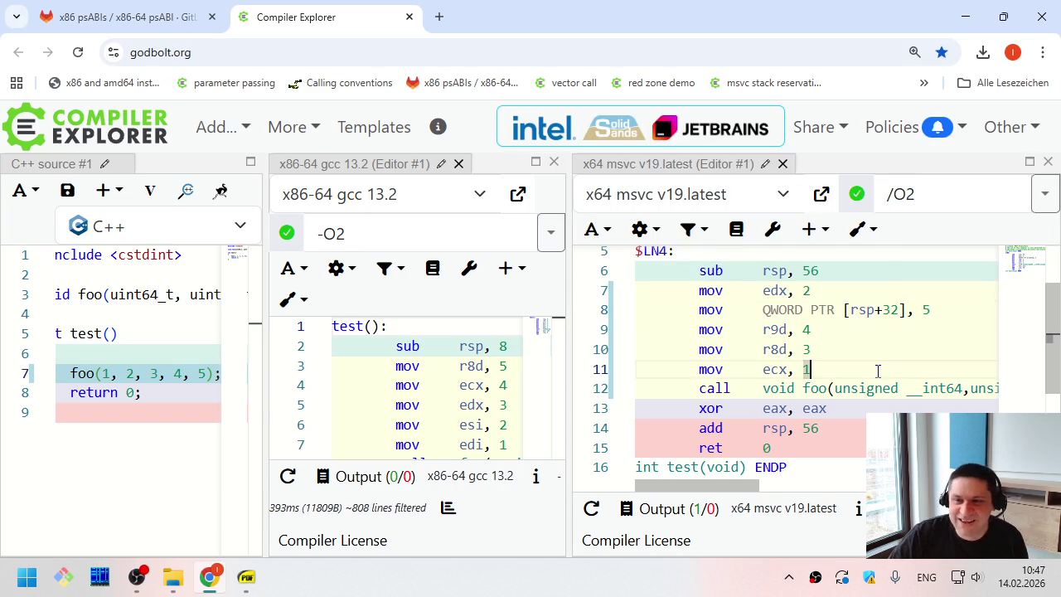
{"action": "left_click_drag", "start_coordinate": [851, 309], "coordinate": [904, 316]}
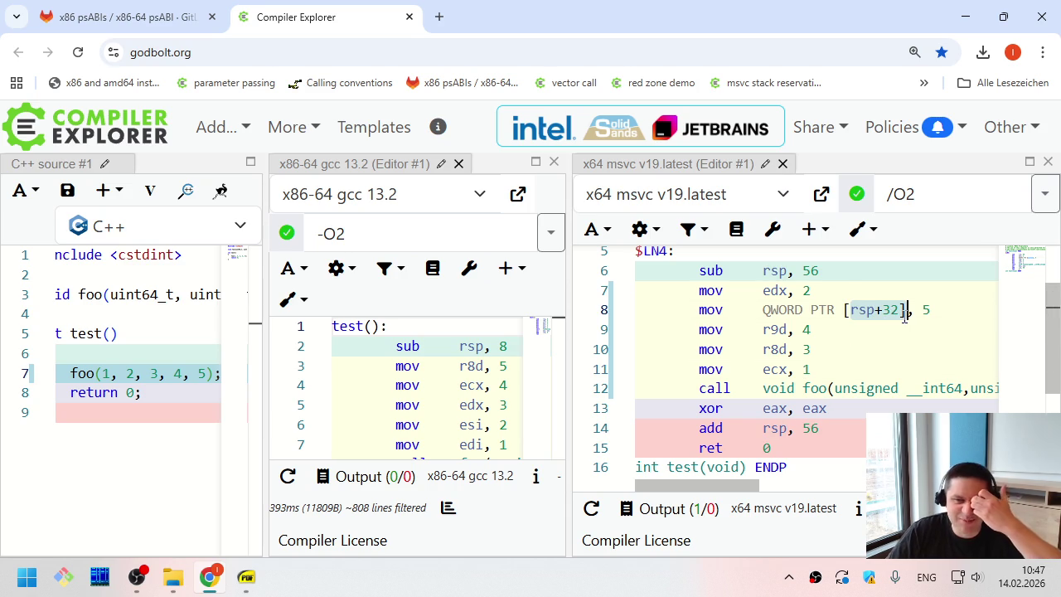
{"action": "left_click", "coordinate": [904, 316]}
{"action": "mouse_move", "coordinate": [894, 318]}
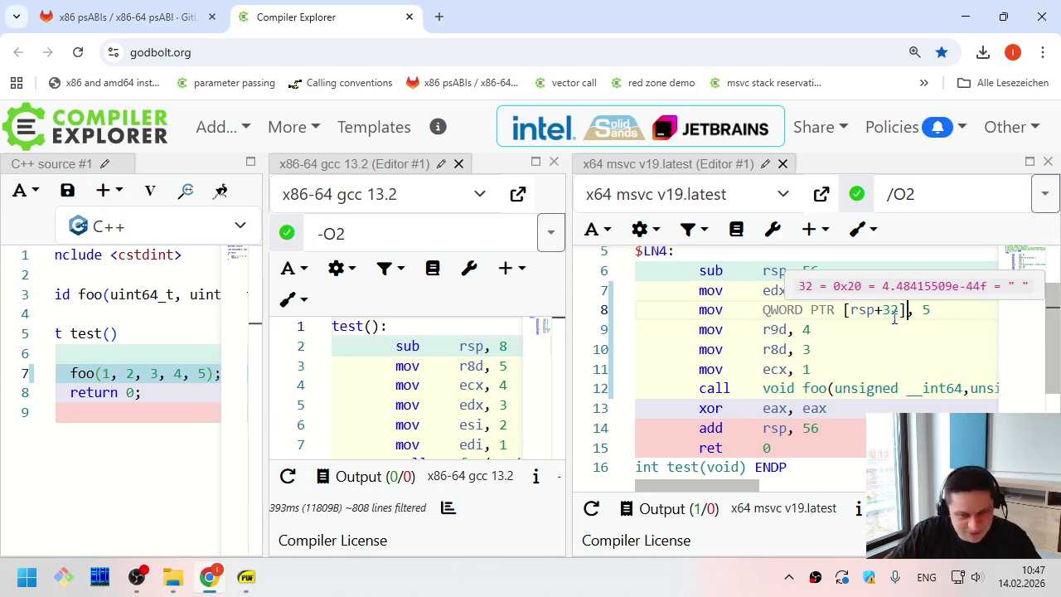
{"action": "key", "text": "alt+Tab"}
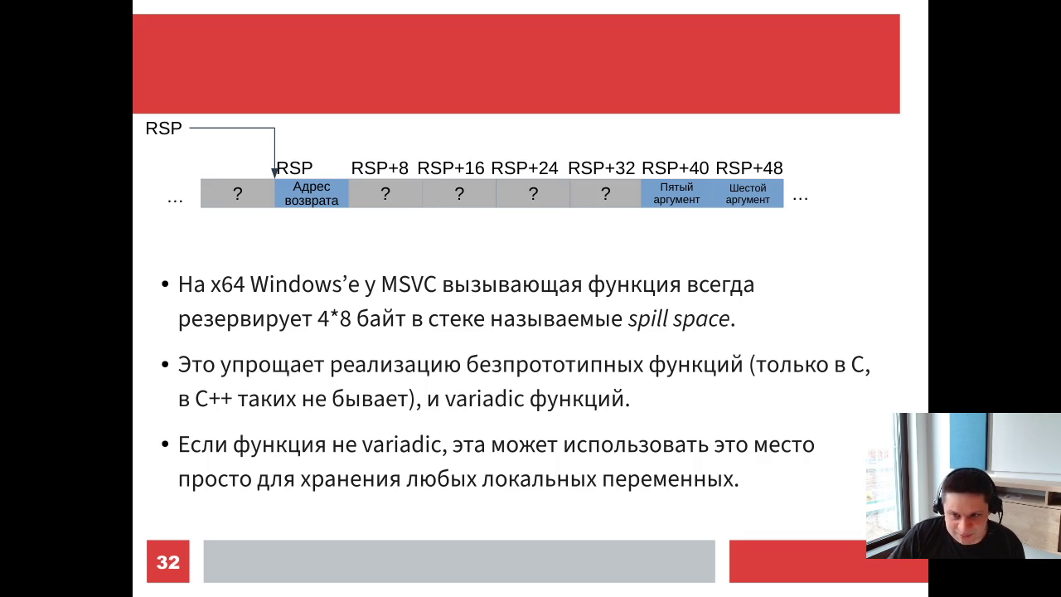
Go over slide 32's spill space diagram, then return to Compiler Explorer
{"action": "key", "text": "alt+Tab"}
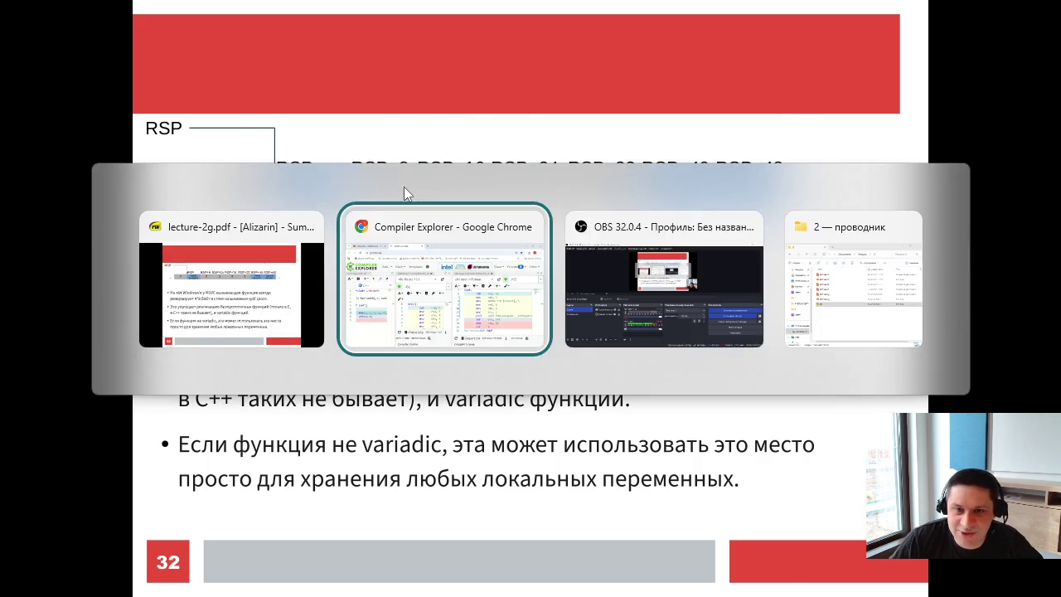
Open the shadow-space bookmark's Stack Overflow question, glance at it, and close it
{"action": "left_click", "coordinate": [924, 83]}
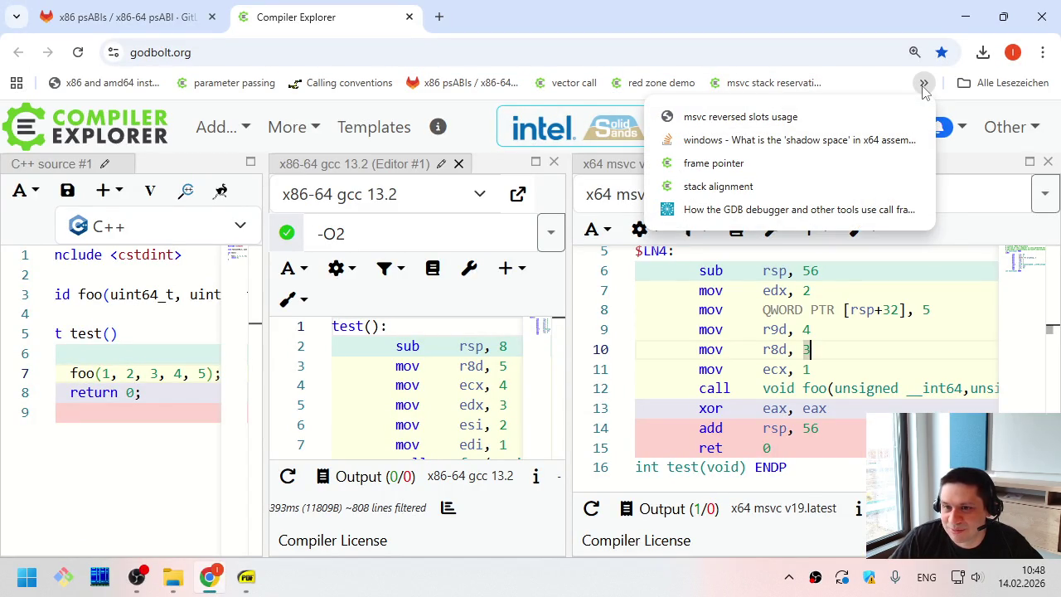
{"action": "middle_click", "coordinate": [885, 143]}
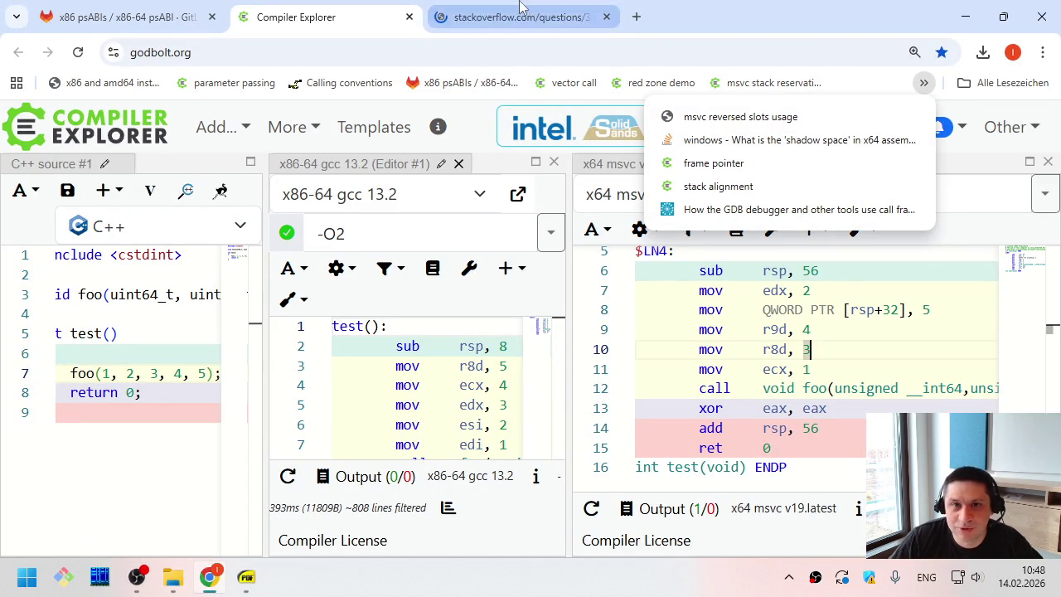
{"action": "left_click", "coordinate": [514, 16]}
{"action": "scroll", "coordinate": [547, 266], "scroll_direction": "down", "scroll_amount": 10}
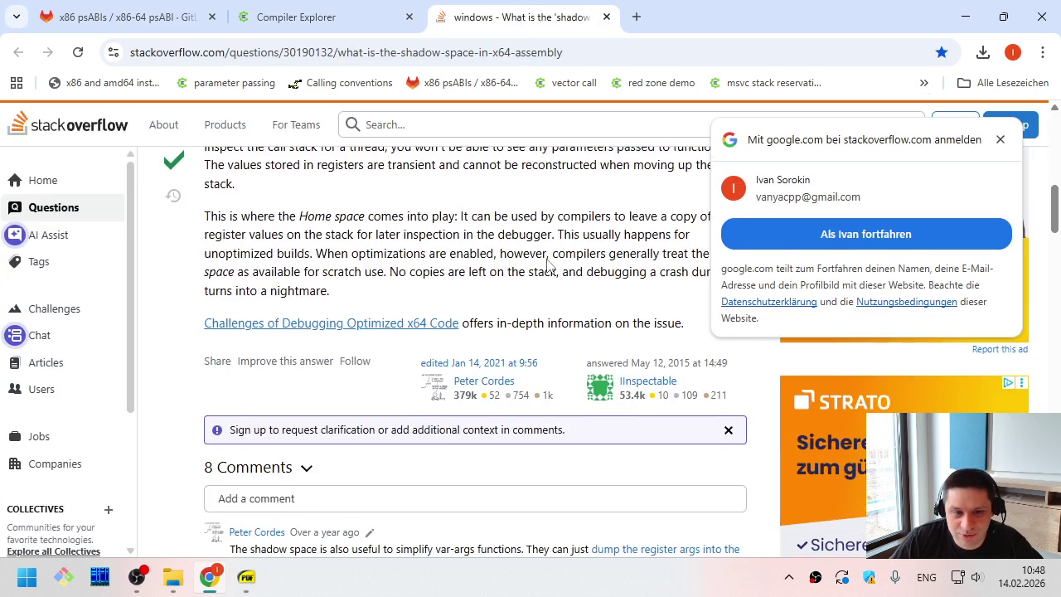
{"action": "middle_click", "coordinate": [557, 16]}
Search the web for the Old New Thing spill space article and open the Dev Blogs result
{"action": "key", "text": "ctrl+t"}
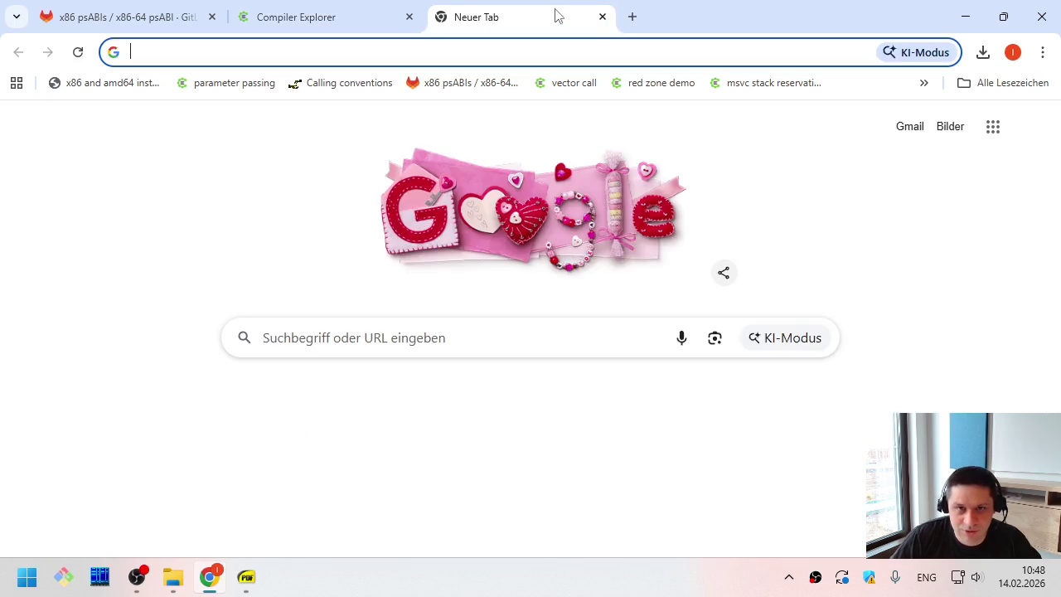
{"action": "type", "text": "RAYMOND CHEN"}
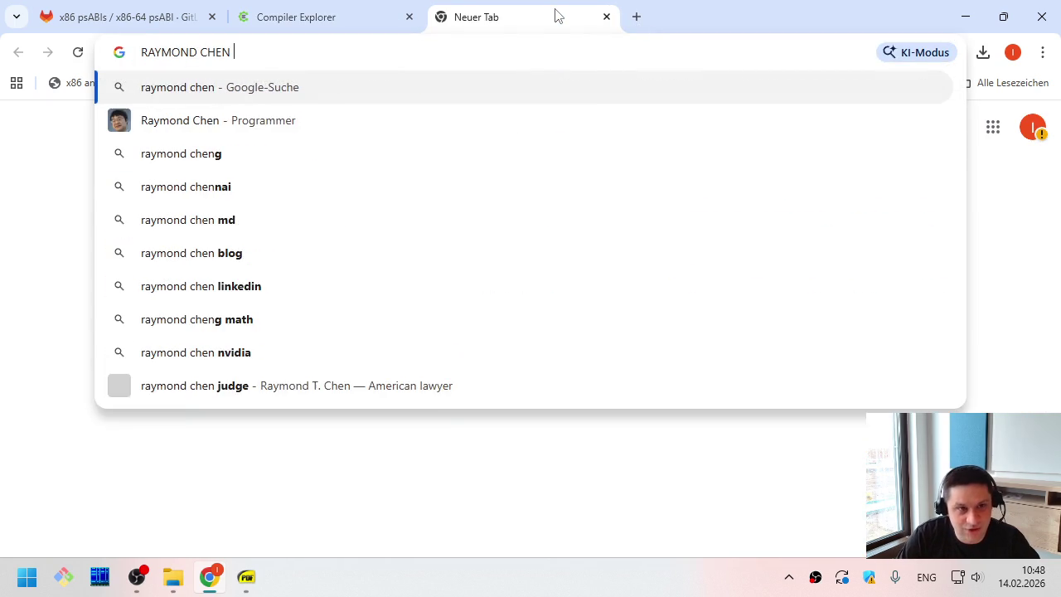
{"action": "type", "text": " SPIL"}
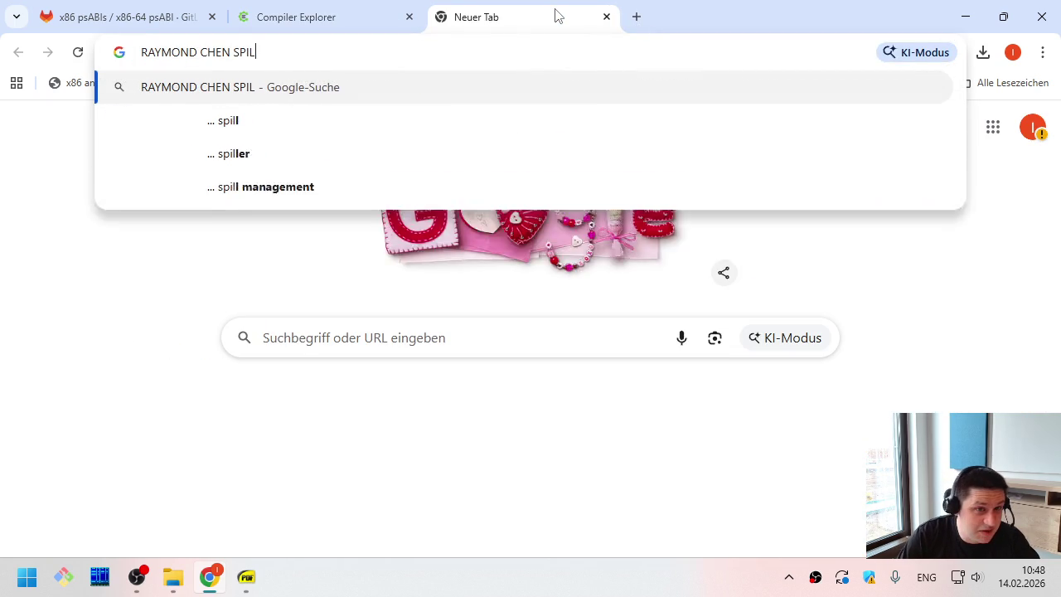
{"action": "type", "text": "L SPACE"}
{"action": "key", "text": "Return"}
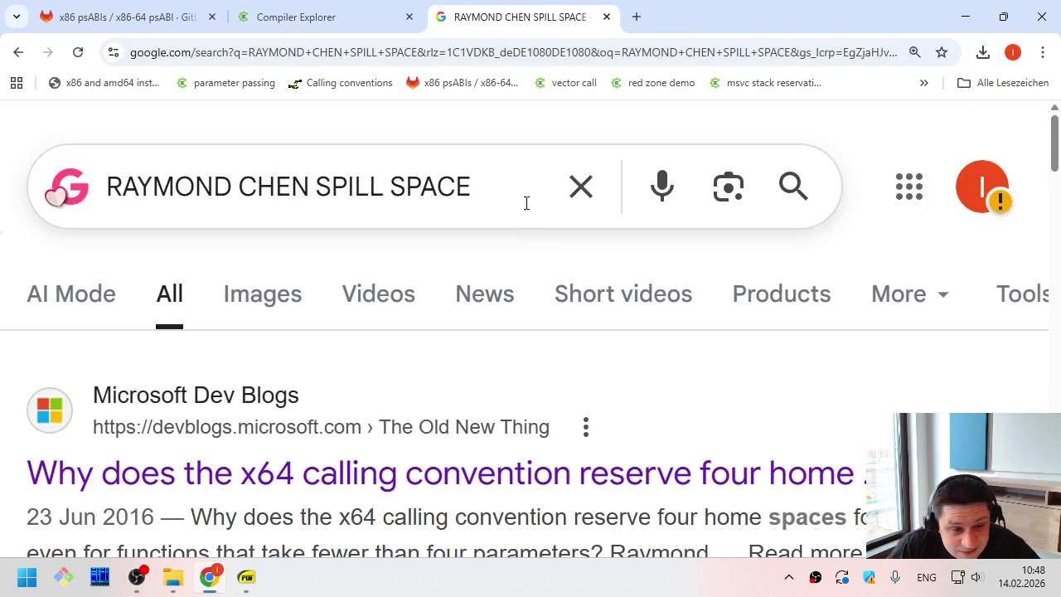
{"action": "left_click", "coordinate": [486, 473]}
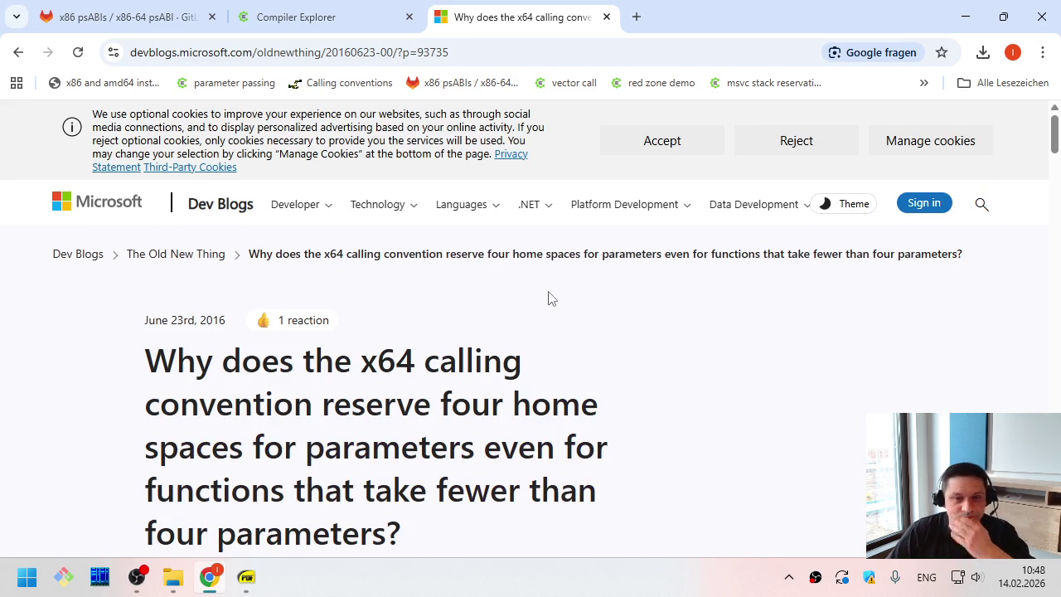
Skim the home-spaces article zoomed out, then return to the lecture and advance to slide 33
{"action": "scroll", "coordinate": [546, 299], "scroll_direction": "down", "scroll_amount": 2}
{"action": "key", "text": "ctrl+minus"}
{"action": "key", "text": "ctrl+minus"}
{"action": "key", "text": "ctrl+minus"}
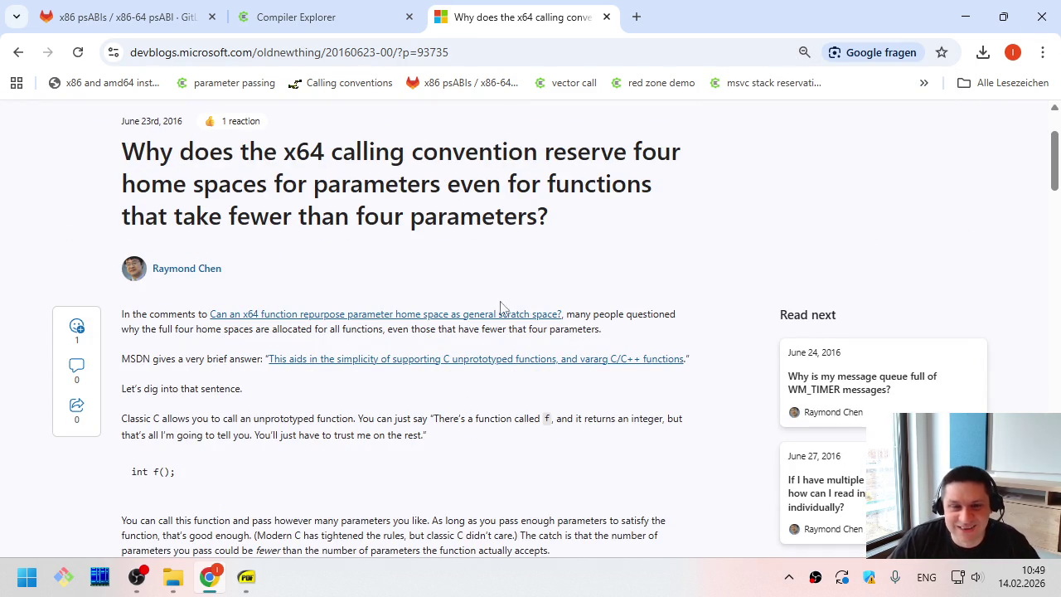
{"action": "scroll", "coordinate": [506, 311], "scroll_direction": "down", "scroll_amount": 3}
{"action": "key", "text": "alt+Tab"}
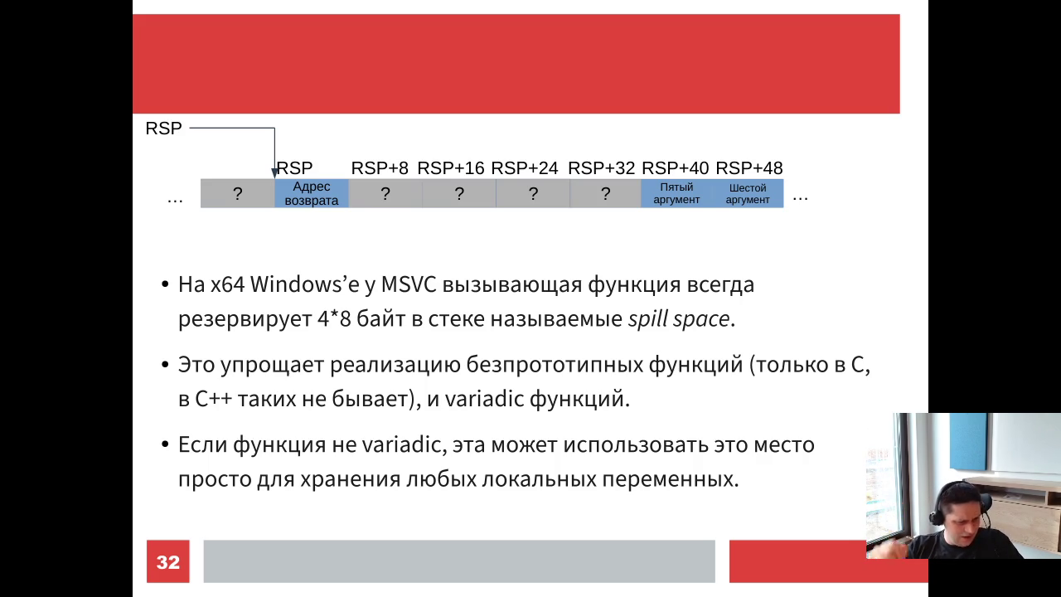
{"action": "key", "text": "Right"}
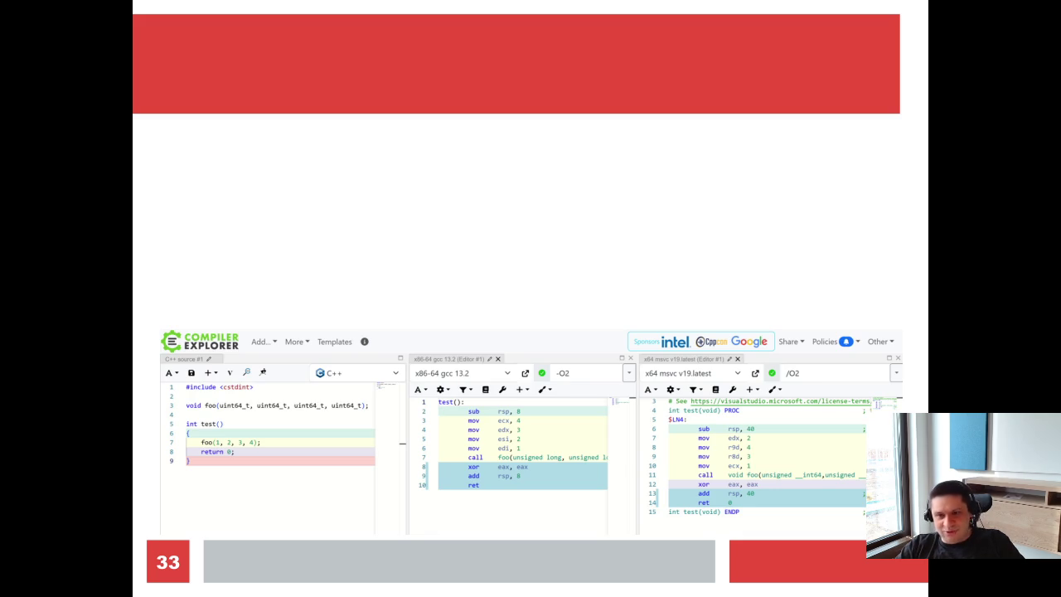
Advance to the stack frame slide, return to slide 33, then bring back the Dev Blogs article in Chrome
{"action": "key", "text": "Right"}
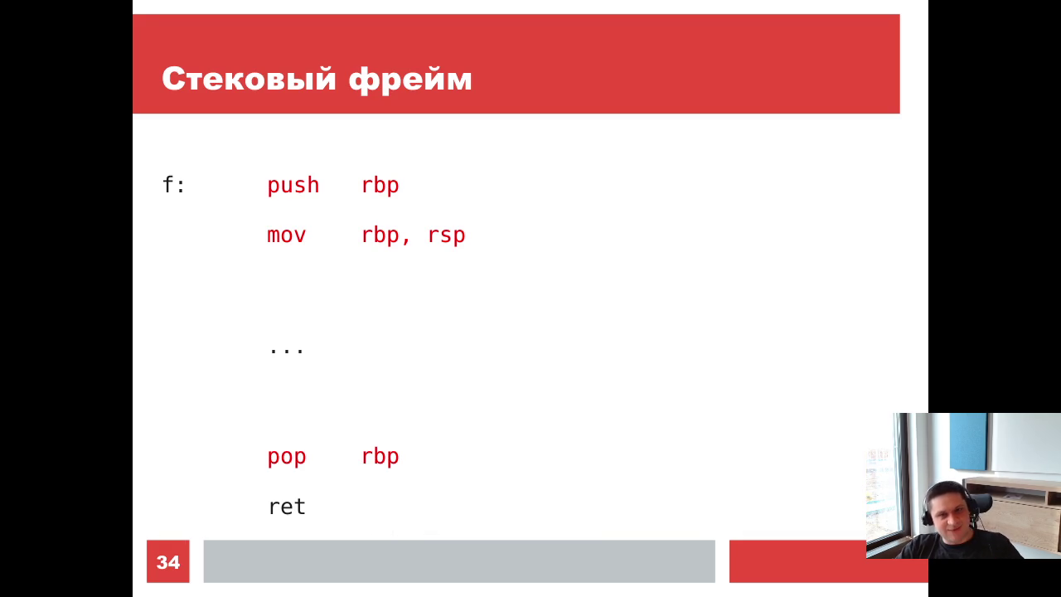
{"action": "key", "text": "Left"}
{"action": "key", "text": "alt+Tab"}
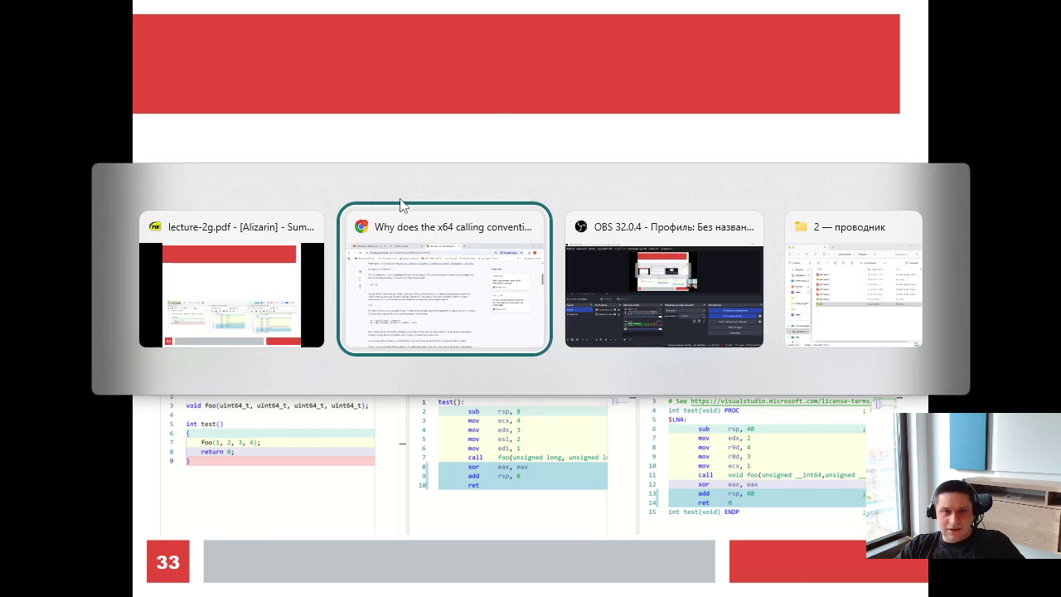
{"action": "left_click", "coordinate": [922, 83]}
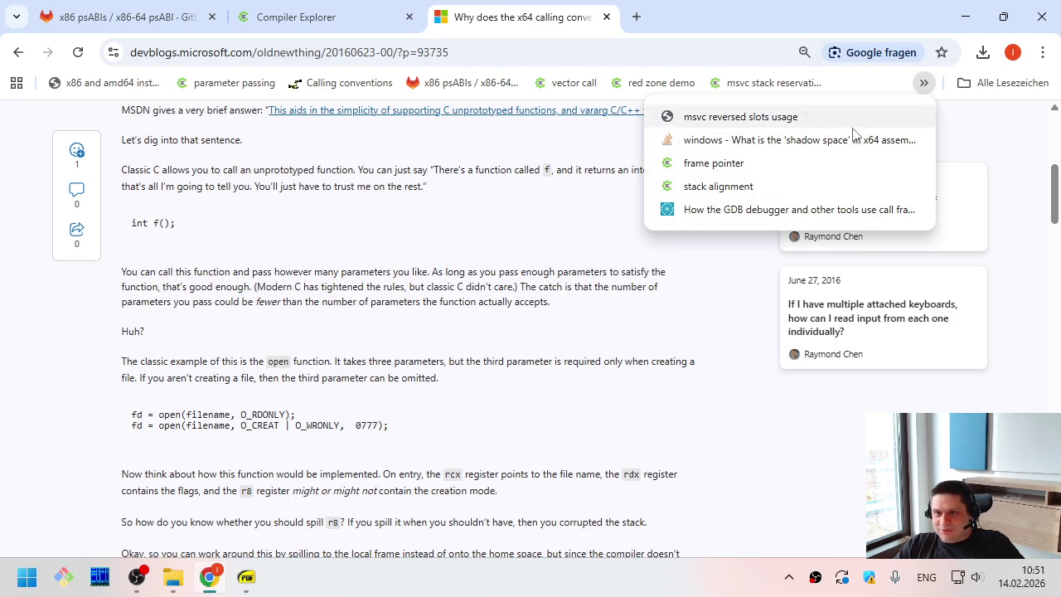
Open the 'stack alignment' example, then return to the five-argument foo session with wider source and gcc panes
{"action": "left_click", "coordinate": [790, 189]}
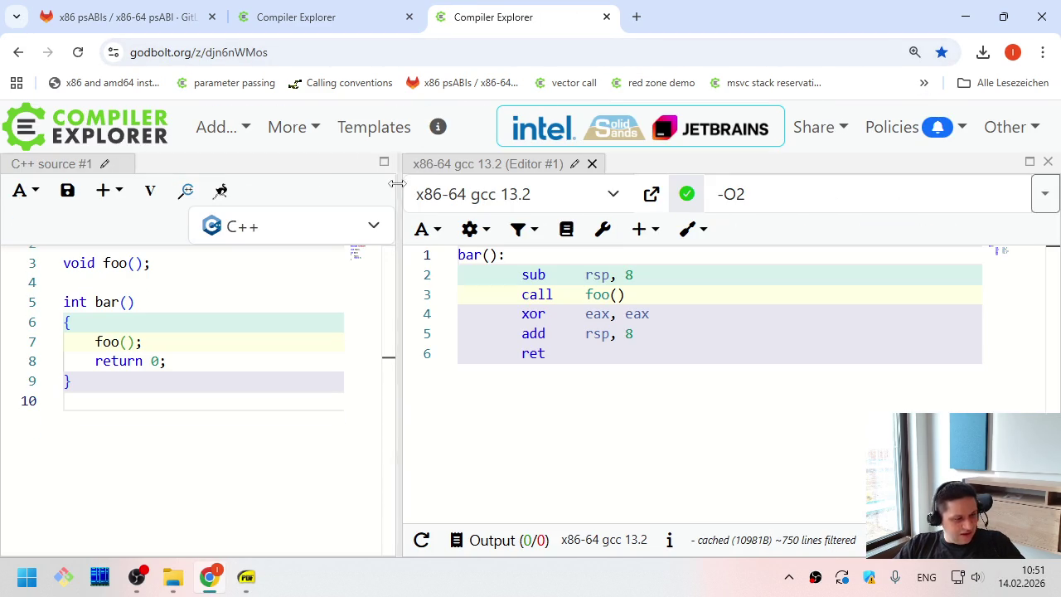
{"action": "left_click", "coordinate": [317, 16]}
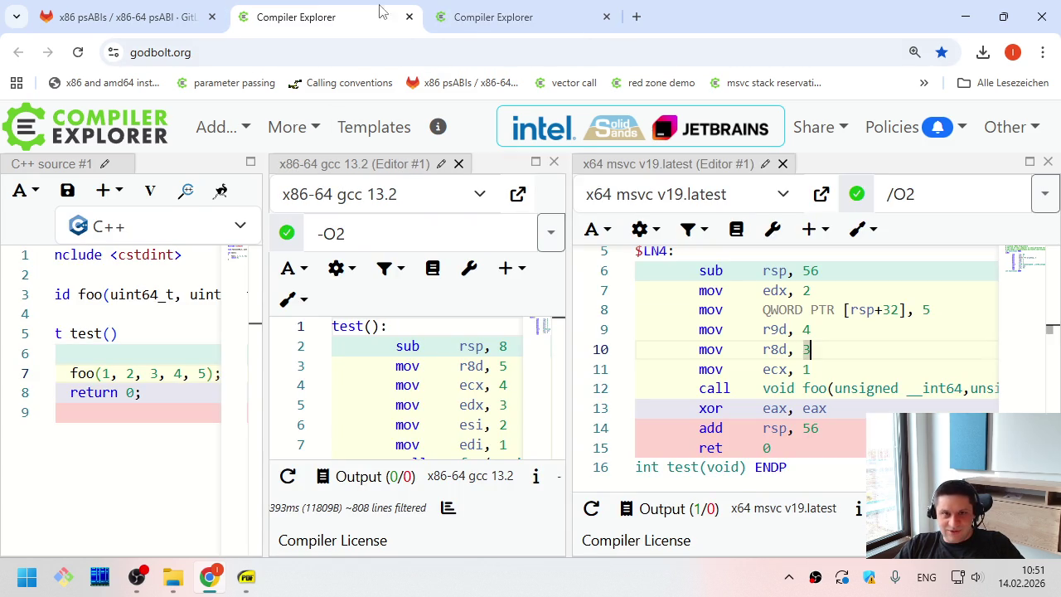
{"action": "mouse_move", "coordinate": [527, 16]}
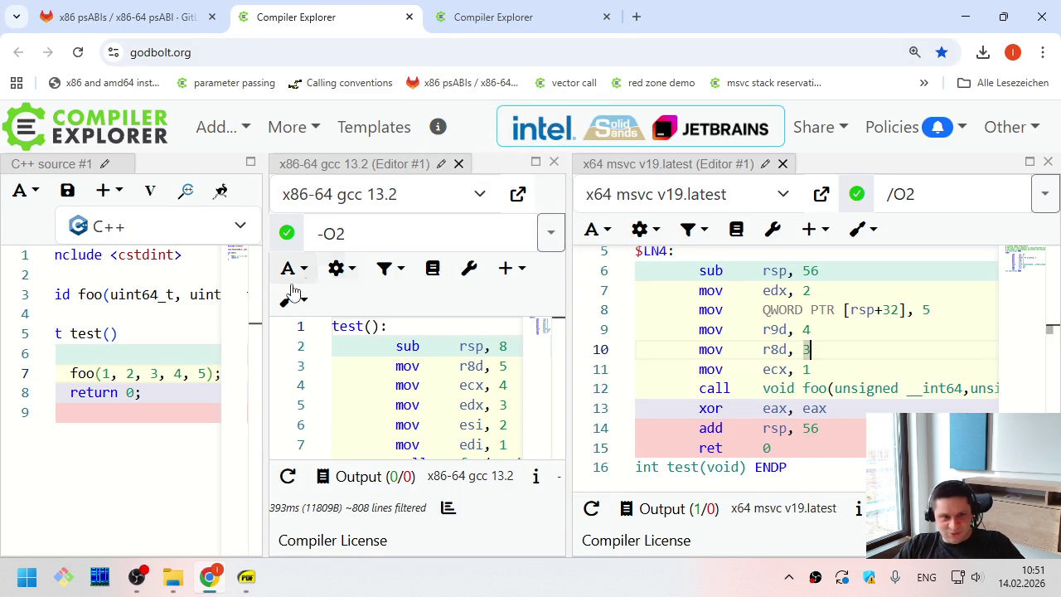
{"action": "left_click_drag", "start_coordinate": [265, 301], "coordinate": [307, 301]}
{"action": "left_click_drag", "start_coordinate": [578, 339], "coordinate": [657, 338]}
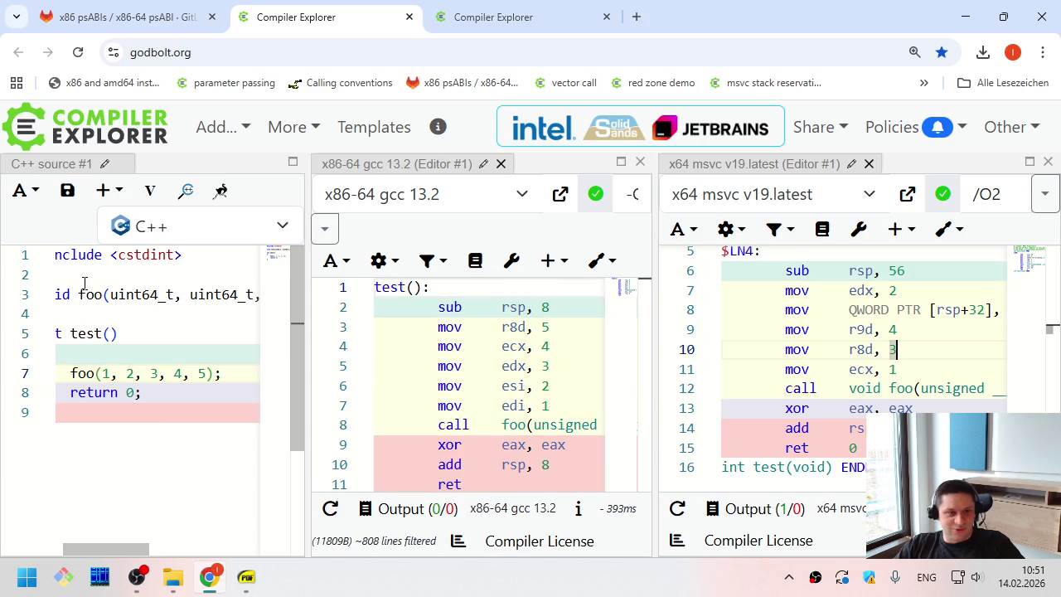
Look over the MSVC pane's compiler list without changing it, and start selecting foo's parameters on line 3
{"action": "left_click", "coordinate": [158, 295]}
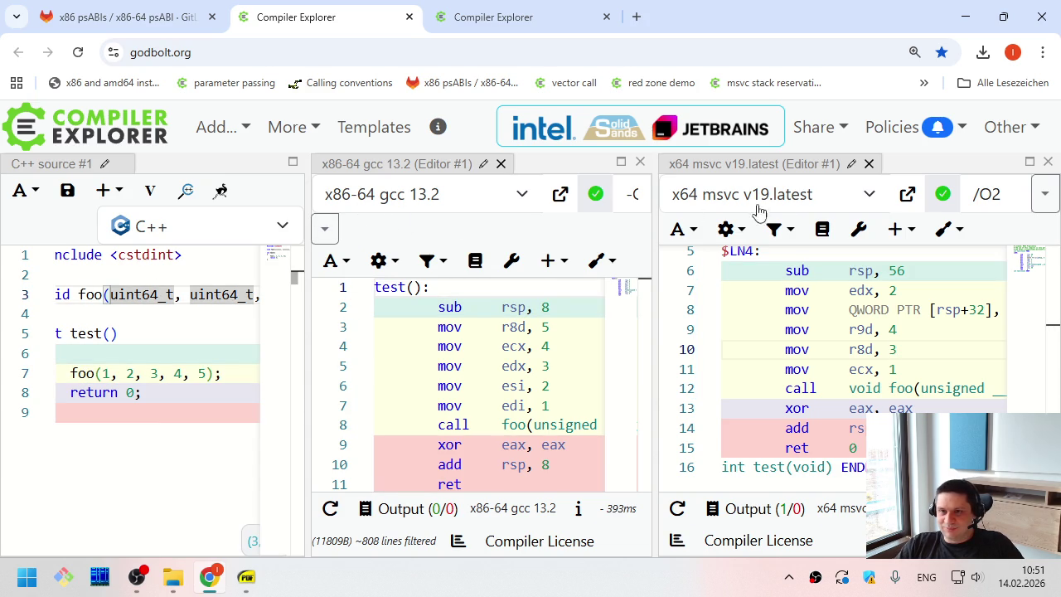
{"action": "left_click", "coordinate": [828, 201]}
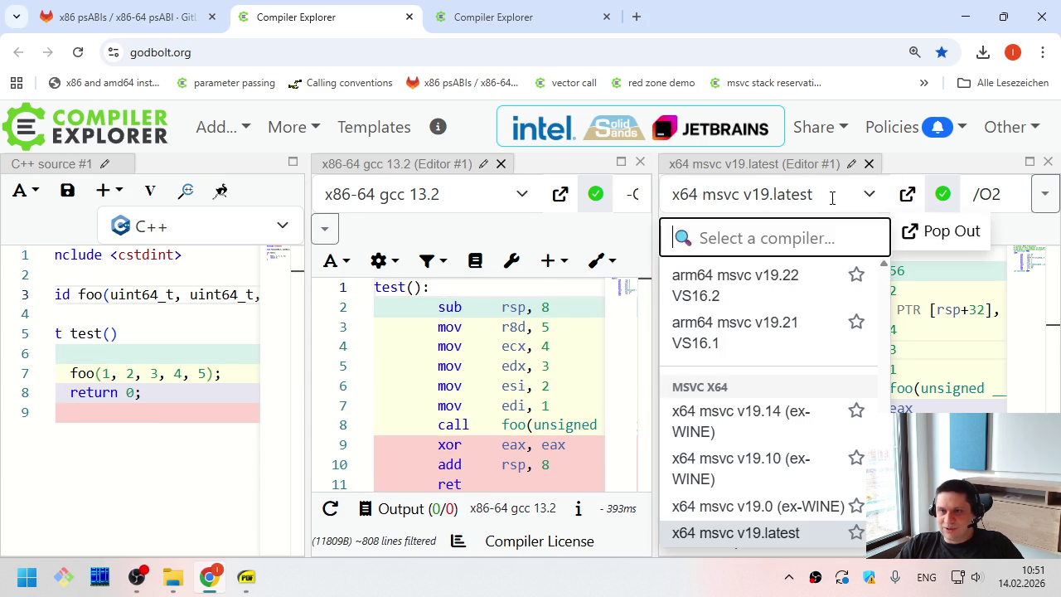
{"action": "left_click", "coordinate": [1010, 193]}
{"action": "left_click", "coordinate": [94, 312]}
Replace foo's parameter list on line 3 with '...)' and add a blank line at the end
{"action": "left_click", "coordinate": [126, 294]}
{"action": "key", "text": "shift+End"}
{"action": "type", "text": "...)"}
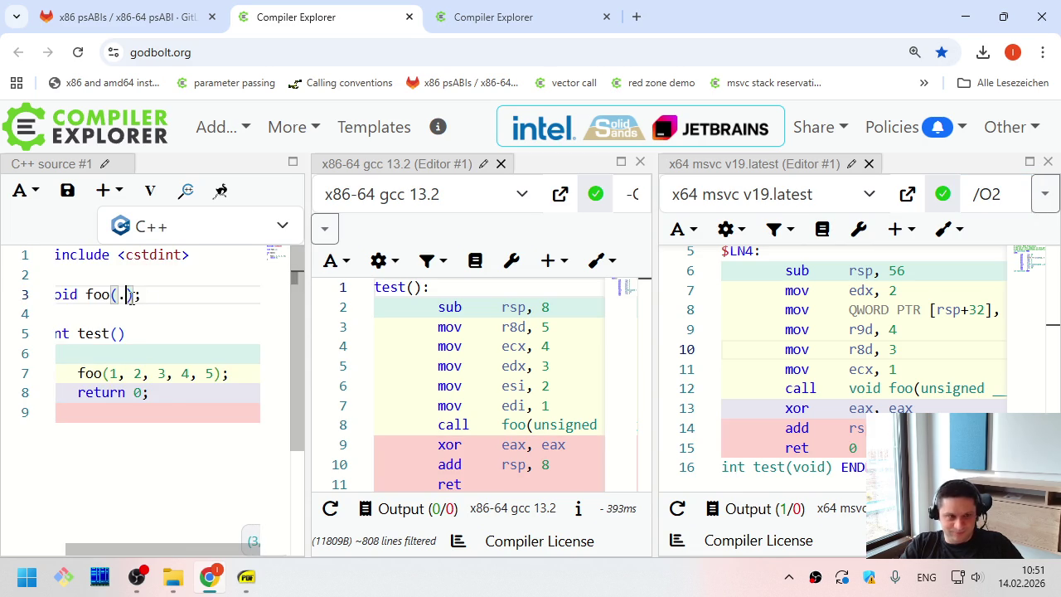
{"action": "key", "text": "Home"}
{"action": "key", "text": "ctrl+End"}
{"action": "key", "text": "Return"}
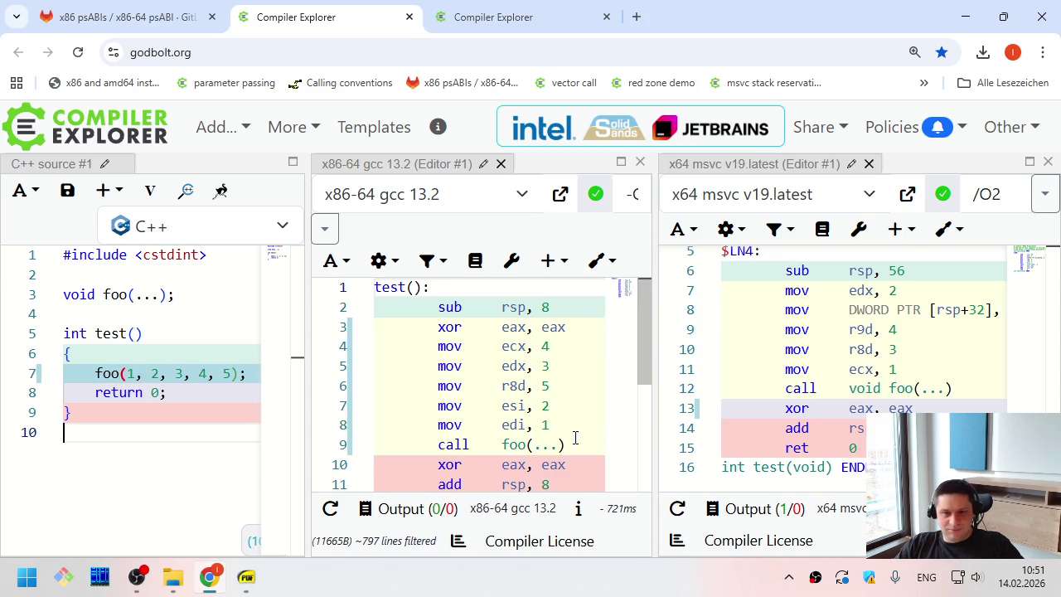
Highlight the argument-loading movs in the gcc output and MSVC lines 7–11, then bring back the slides
{"action": "scroll", "coordinate": [573, 428], "scroll_direction": "down", "scroll_amount": 1}
{"action": "scroll", "coordinate": [574, 428], "scroll_direction": "up", "scroll_amount": 1}
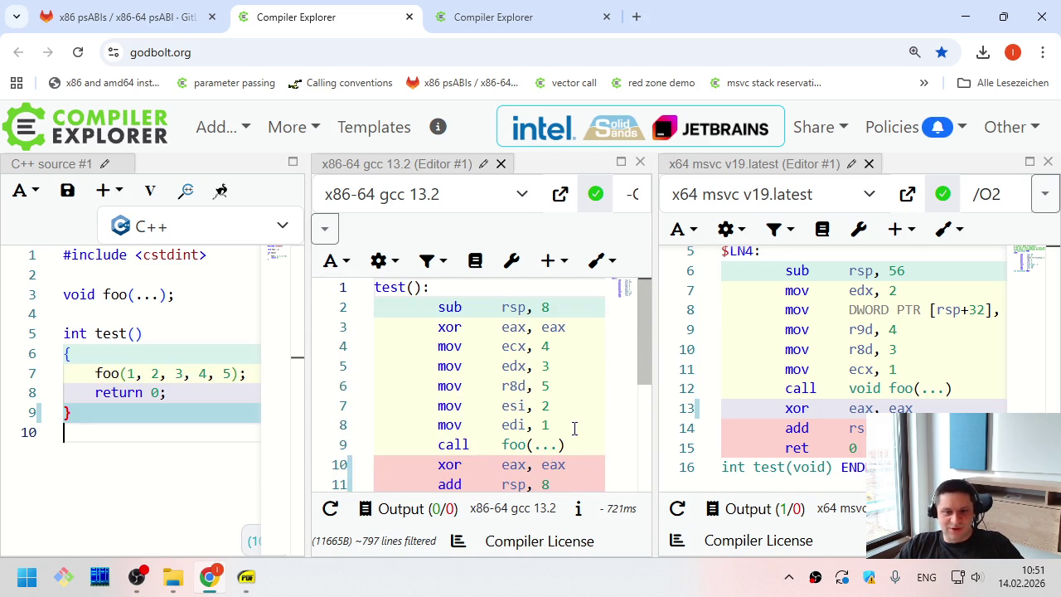
{"action": "left_click_drag", "start_coordinate": [577, 425], "coordinate": [446, 346]}
{"action": "left_click", "coordinate": [446, 347]}
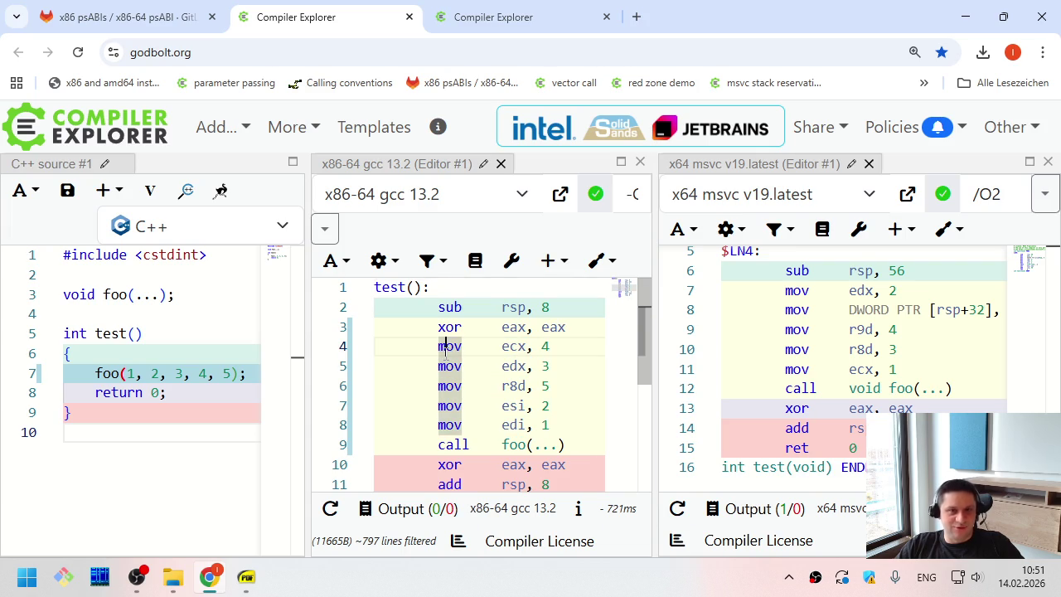
{"action": "left_click_drag", "start_coordinate": [922, 367], "coordinate": [788, 291]}
{"action": "left_click", "coordinate": [778, 291]}
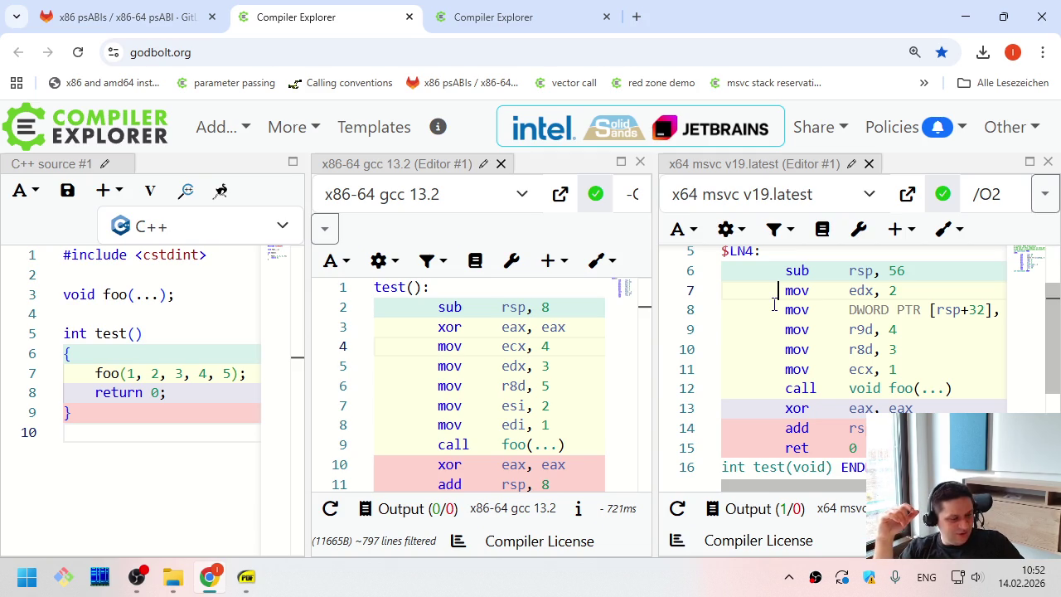
{"action": "key", "text": "alt+Tab"}
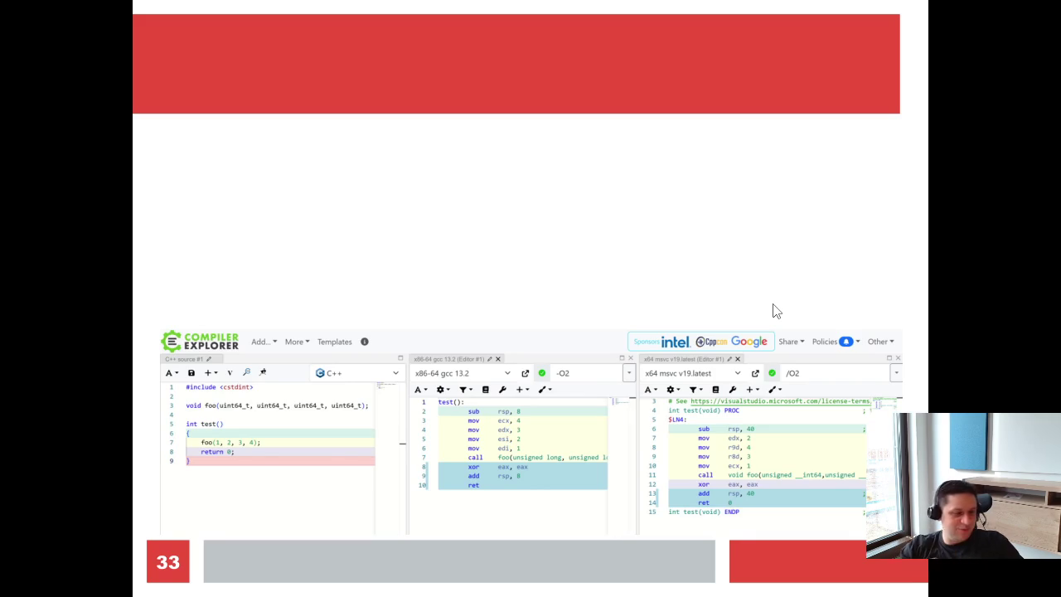
Show the spill space slide 32, then return to Compiler Explorer's gcc versus MSVC comparison
{"action": "key", "text": "Left"}
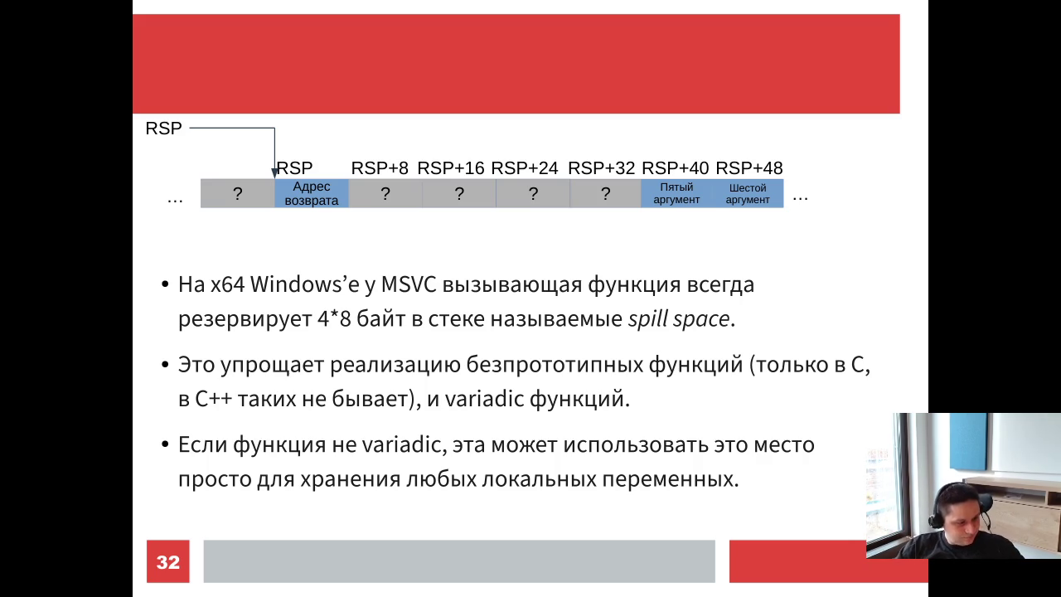
{"action": "key", "text": "alt+Tab"}
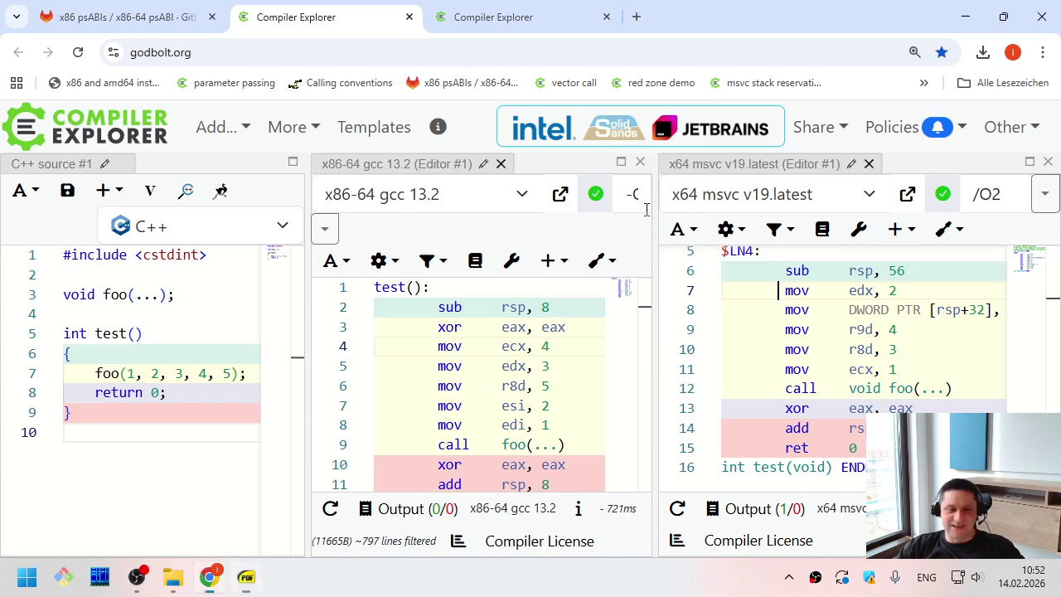
Move between the slides and Chrome, then show the bar() example calling foo() with gcc 13.2 -O2 output
{"action": "key", "text": "alt+Tab"}
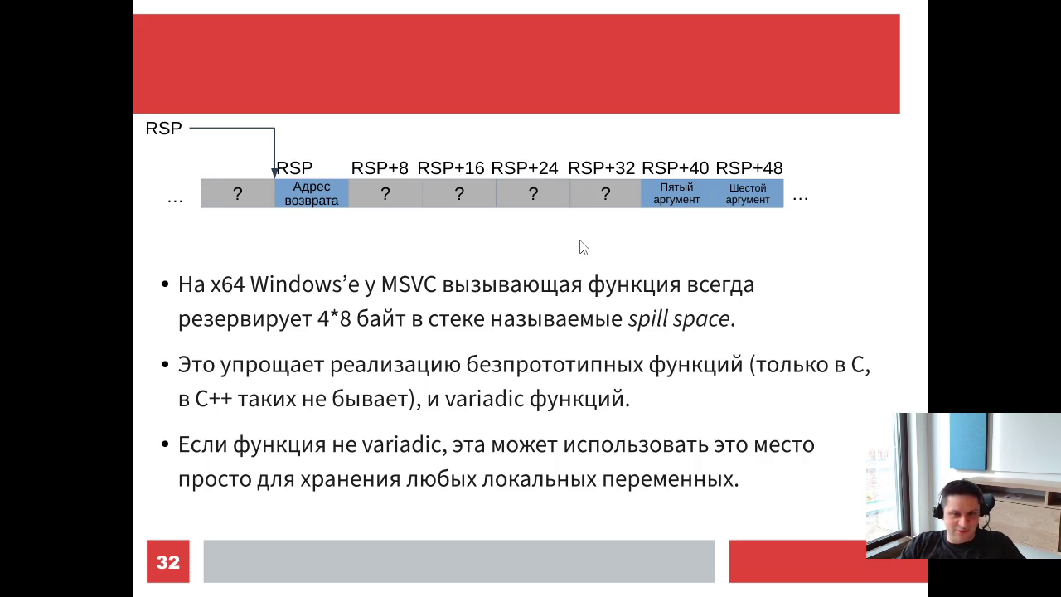
{"action": "key", "text": "alt+Tab"}
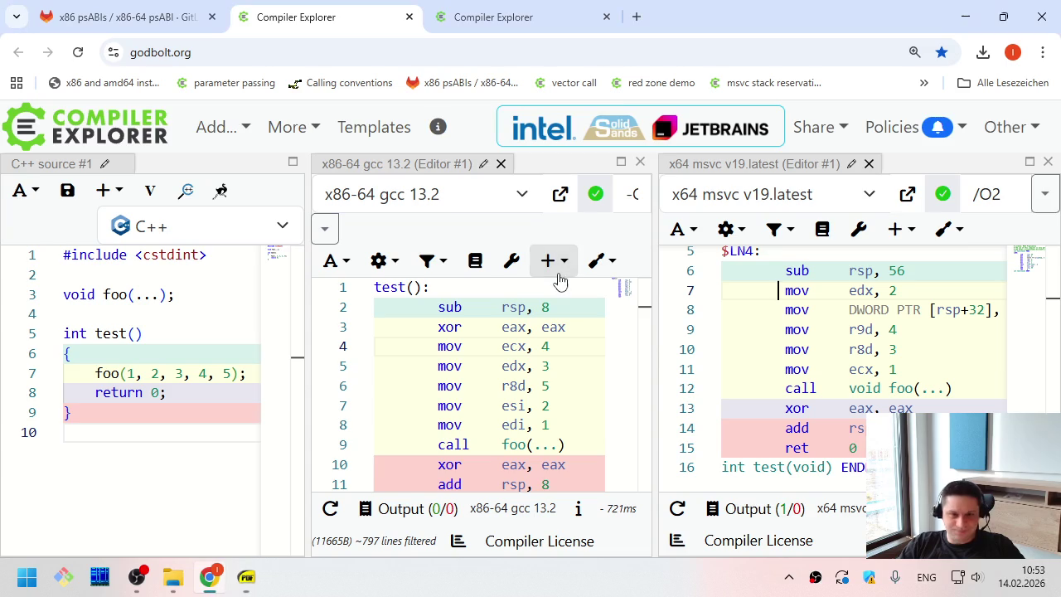
{"action": "key", "text": "alt+Tab"}
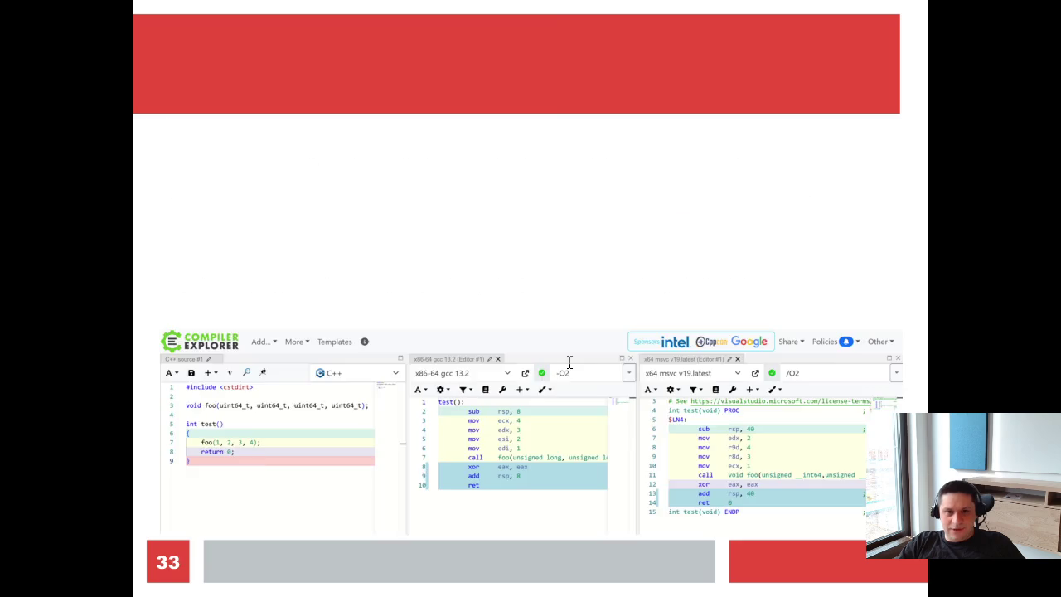
{"action": "key", "text": "alt+Tab"}
{"action": "left_click", "coordinate": [923, 83]}
{"action": "left_click", "coordinate": [921, 84]}
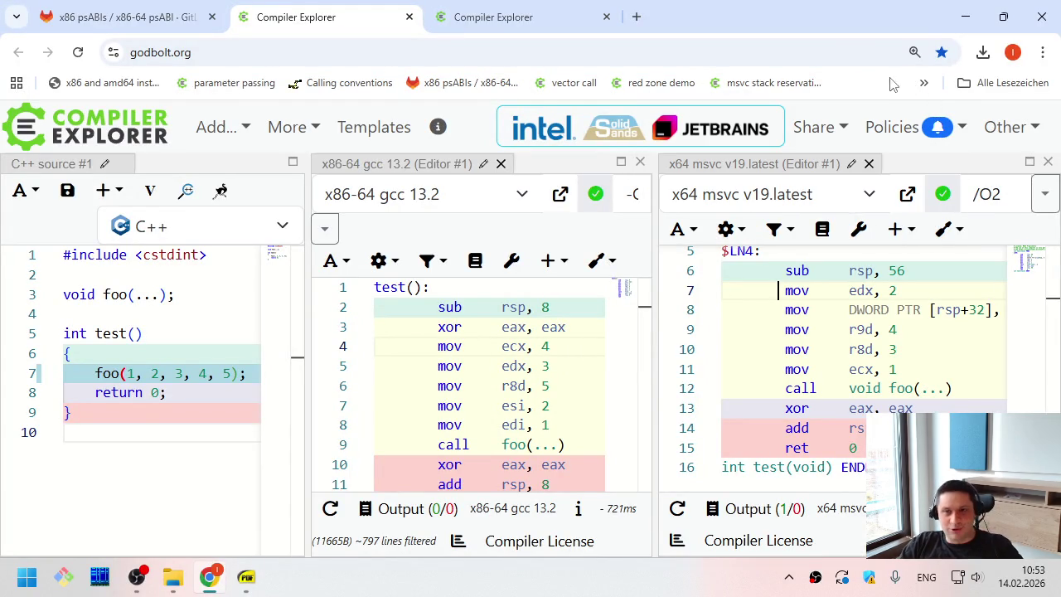
{"action": "left_click", "coordinate": [590, 19]}
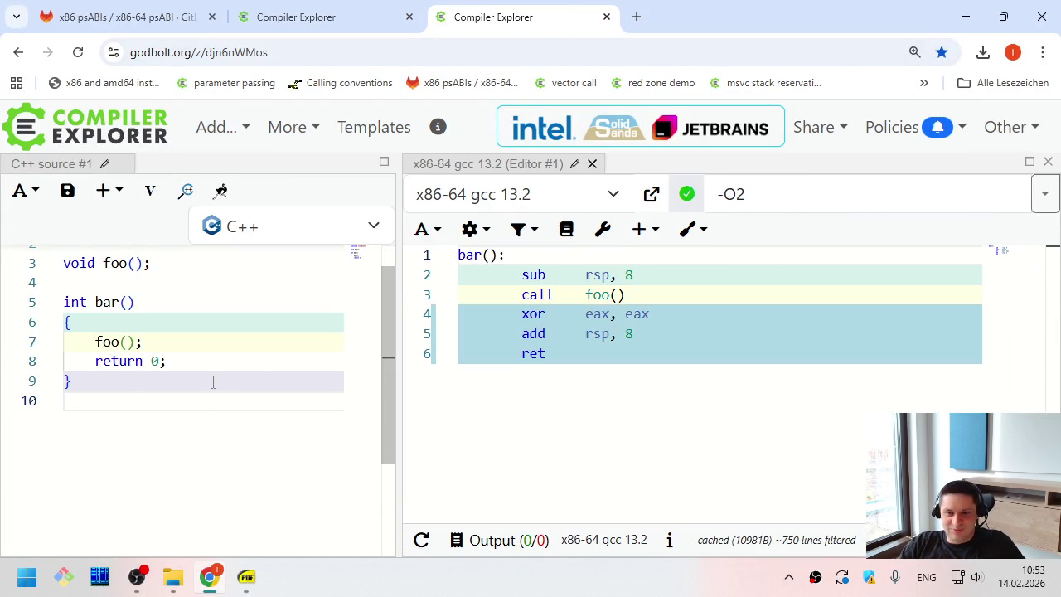
{"action": "scroll", "coordinate": [213, 383], "scroll_direction": "up", "scroll_amount": 1}
{"action": "left_click", "coordinate": [153, 318]}
{"action": "left_click_drag", "start_coordinate": [153, 319], "coordinate": [141, 478]}
{"action": "left_click", "coordinate": [142, 478]}
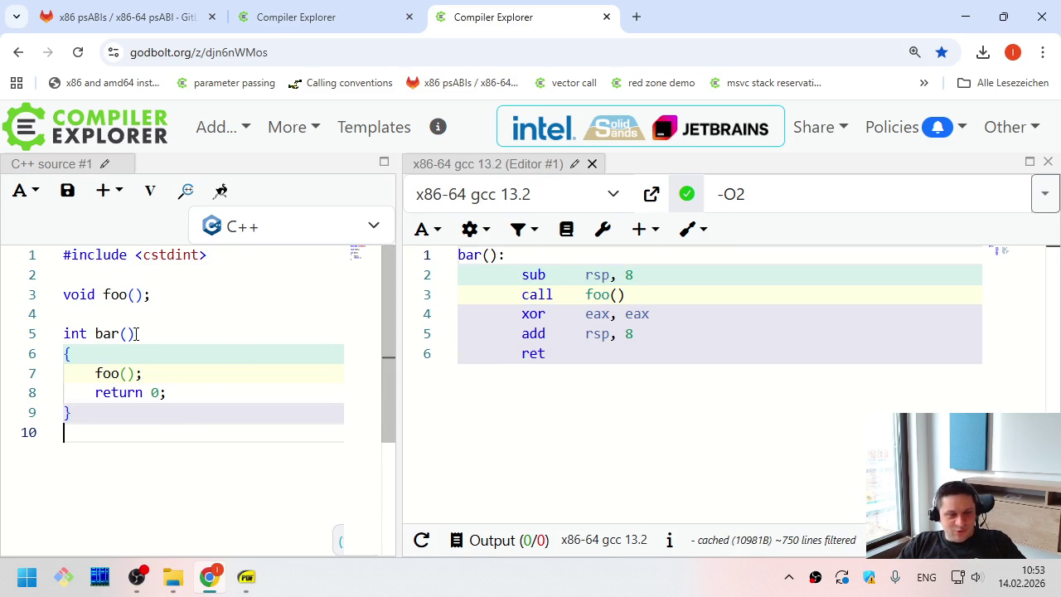
{"action": "left_click", "coordinate": [137, 373]}
{"action": "left_click", "coordinate": [97, 392]}
{"action": "left_click_drag", "start_coordinate": [96, 393], "coordinate": [170, 394]}
{"action": "left_click", "coordinate": [206, 395]}
{"action": "left_click_drag", "start_coordinate": [470, 256], "coordinate": [553, 421]}
{"action": "left_click", "coordinate": [553, 422]}
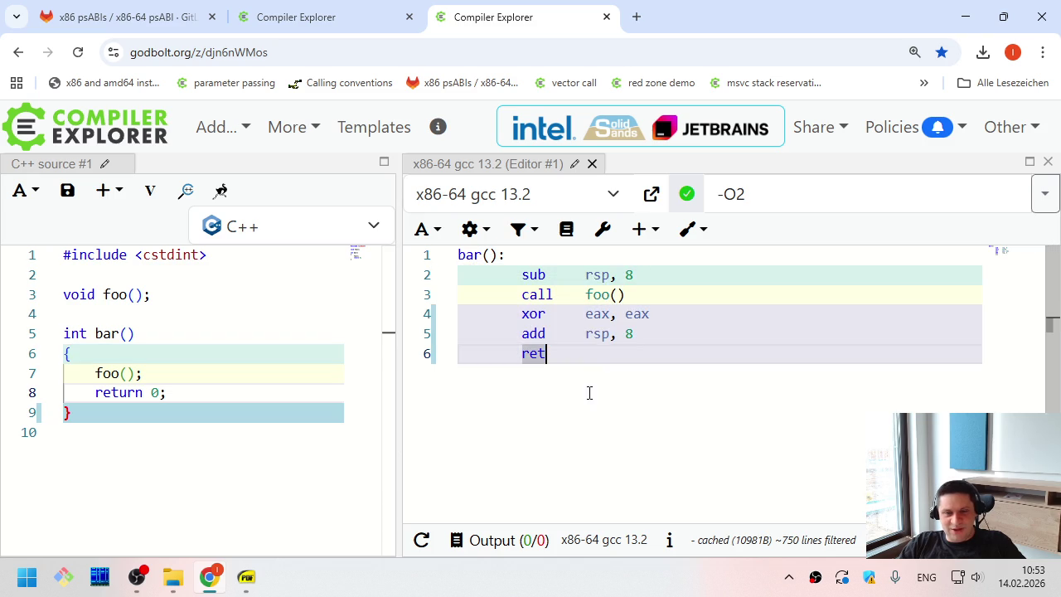
{"action": "left_click_drag", "start_coordinate": [518, 294], "coordinate": [634, 295]}
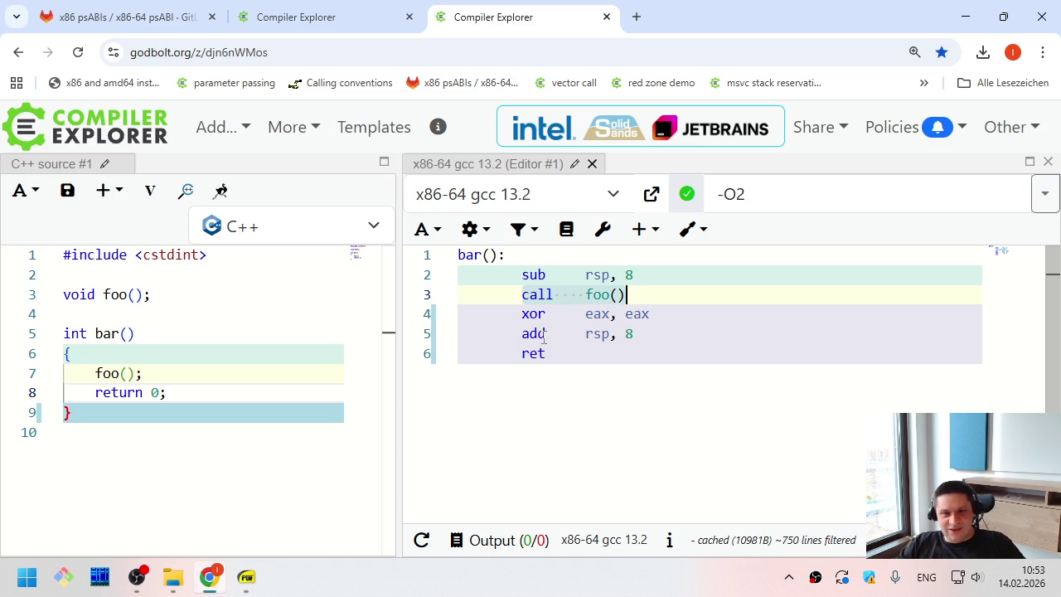
{"action": "left_click", "coordinate": [522, 314]}
{"action": "left_click_drag", "start_coordinate": [523, 314], "coordinate": [651, 314]}
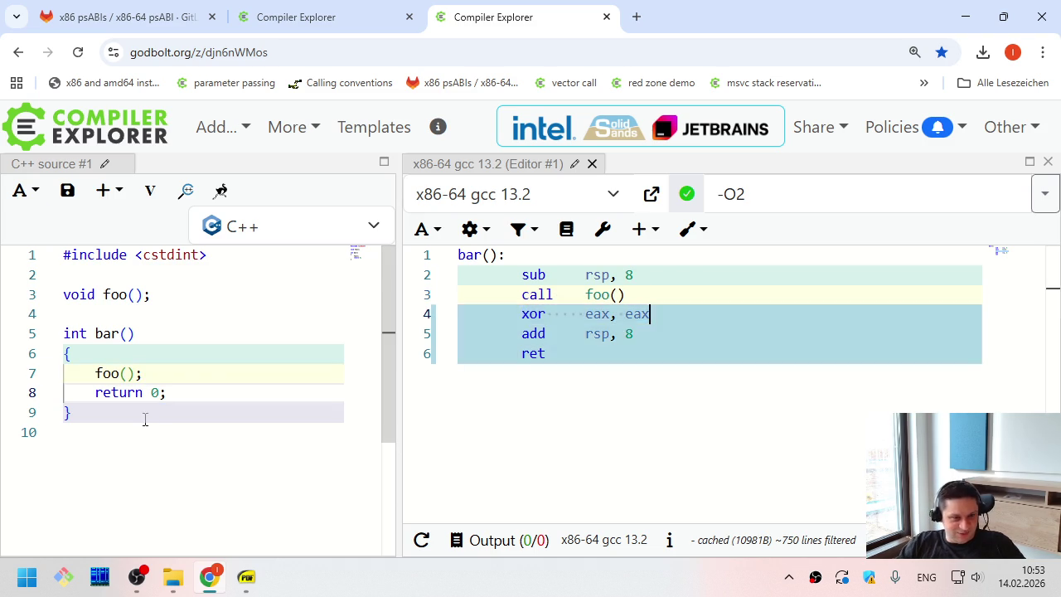
{"action": "left_click_drag", "start_coordinate": [96, 392], "coordinate": [208, 393]}
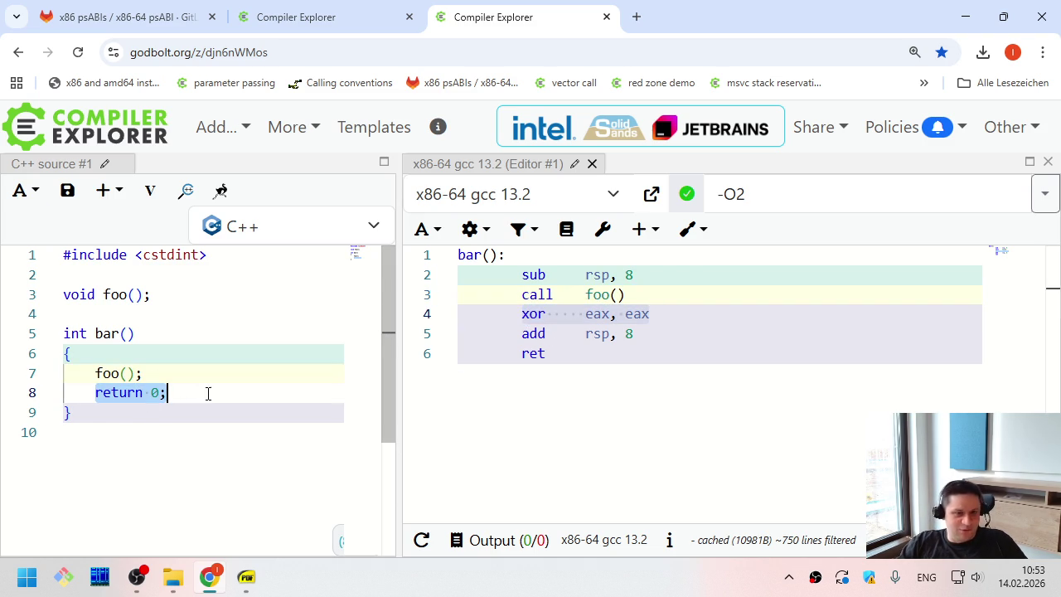
{"action": "left_click", "coordinate": [677, 298]}
{"action": "left_click", "coordinate": [688, 313]}
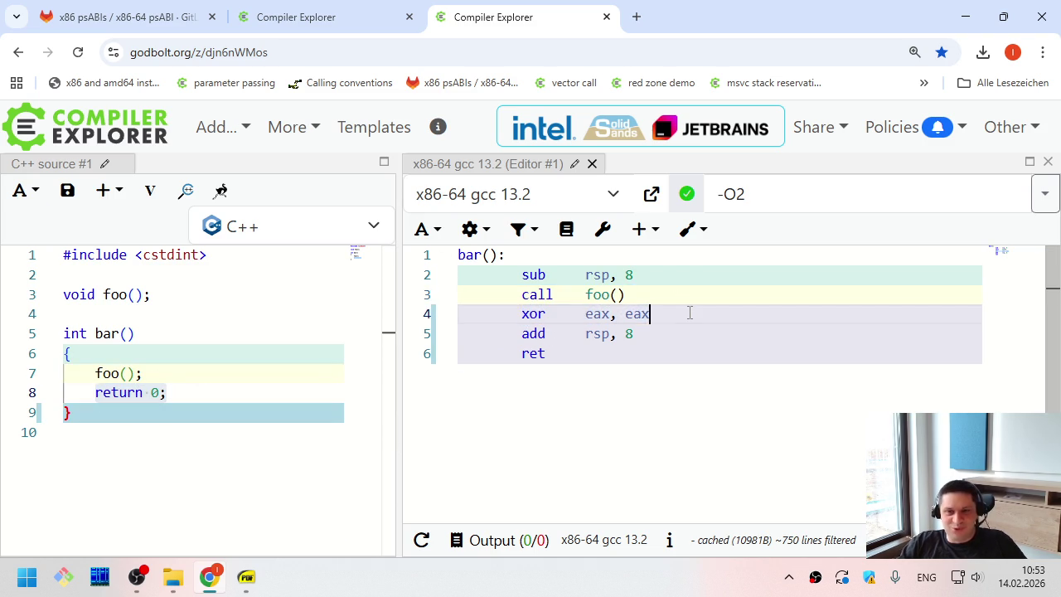
{"action": "left_click_drag", "start_coordinate": [547, 353], "coordinate": [514, 353]}
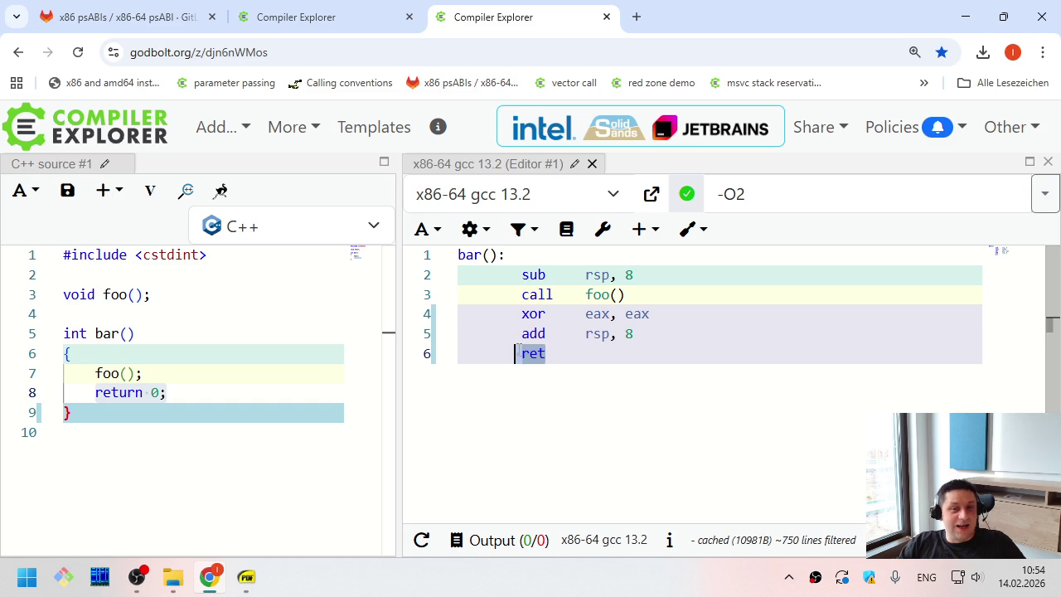
{"action": "double_click", "coordinate": [531, 355]}
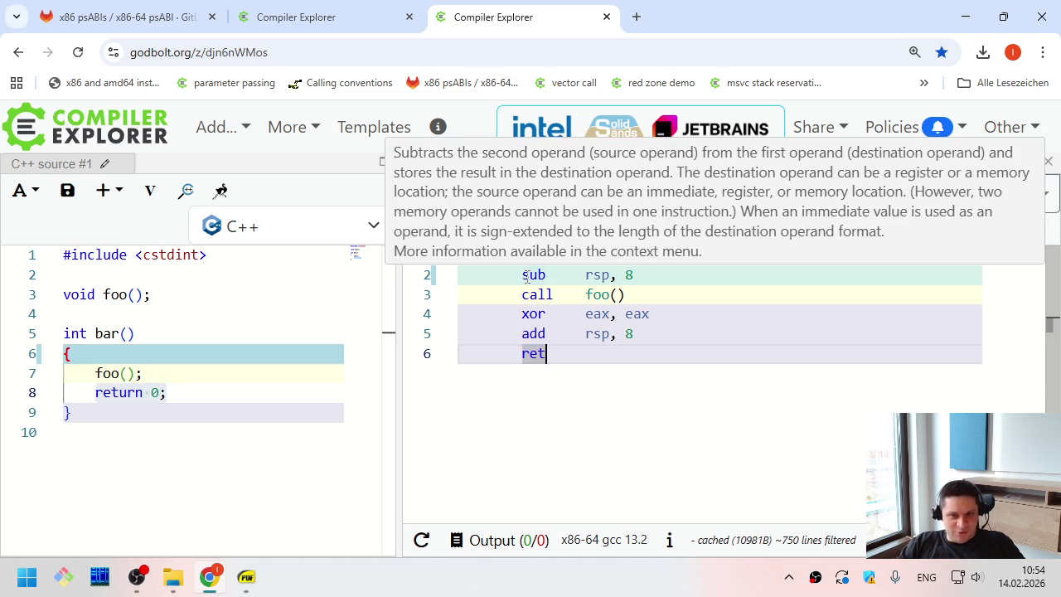
{"action": "left_click_drag", "start_coordinate": [523, 275], "coordinate": [689, 280]}
{"action": "left_click", "coordinate": [688, 279]}
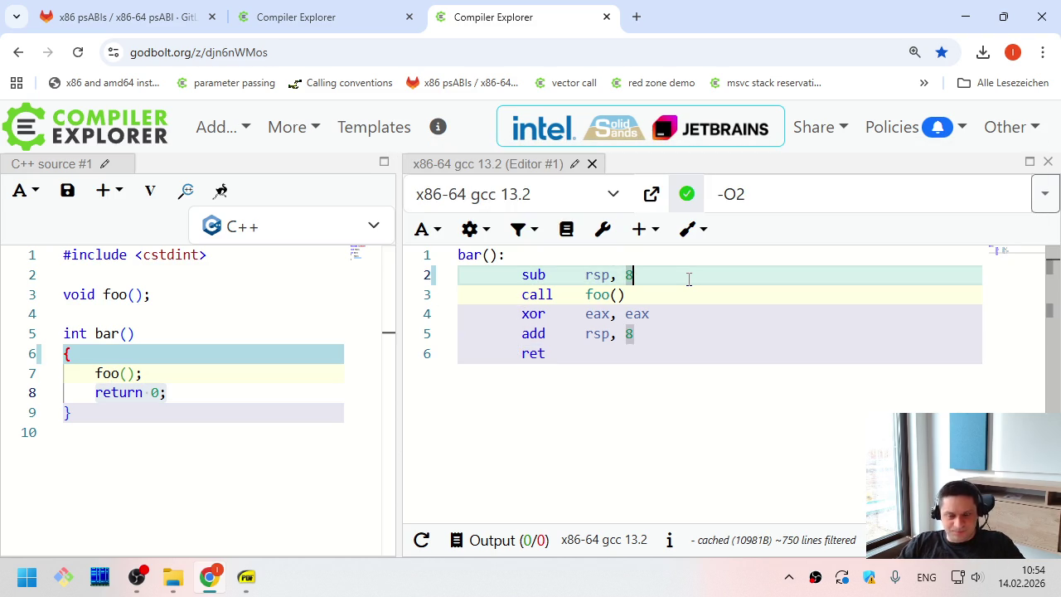
{"action": "key", "text": "Home"}
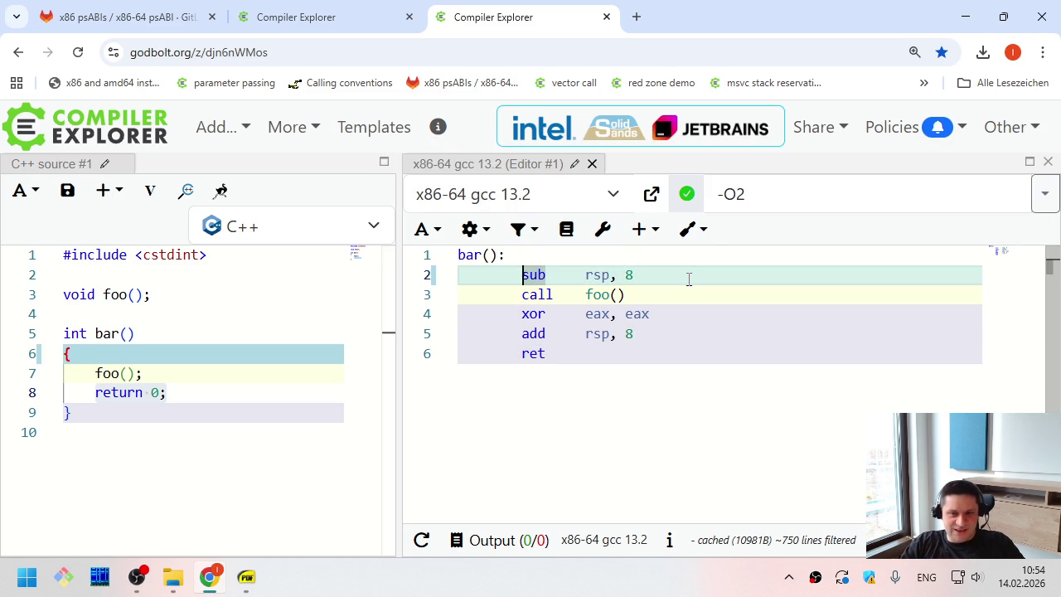
{"action": "key", "text": "shift+End"}
{"action": "key", "text": "Down"}
{"action": "key", "text": "Down"}
{"action": "key", "text": "Down"}
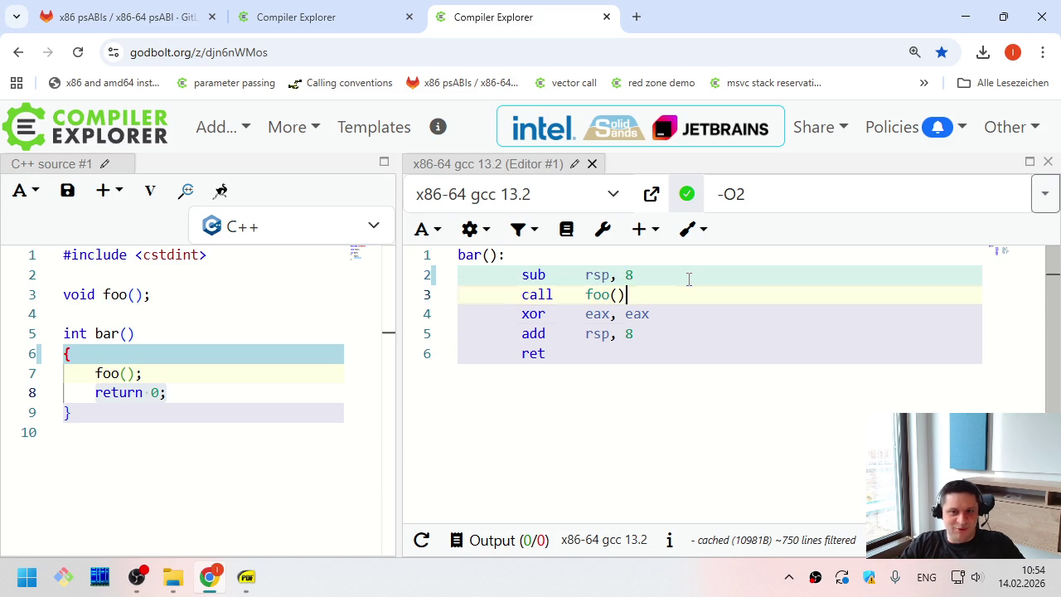
{"action": "key", "text": "Home"}
{"action": "key", "text": "shift+End"}
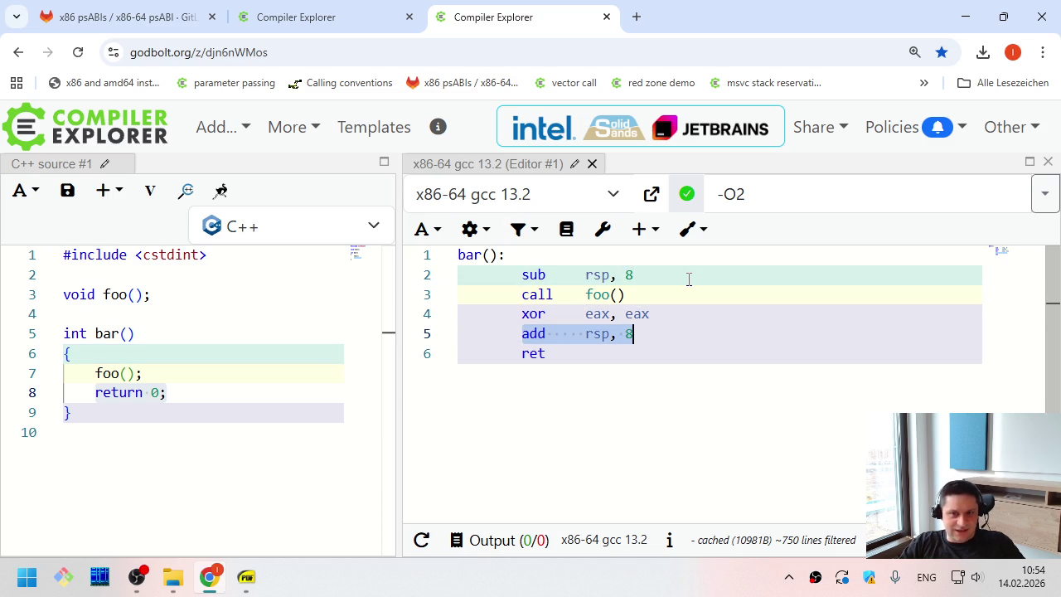
{"action": "key", "text": "Up"}
{"action": "key", "text": "Up"}
{"action": "key", "text": "Up"}
{"action": "key", "text": "Home"}
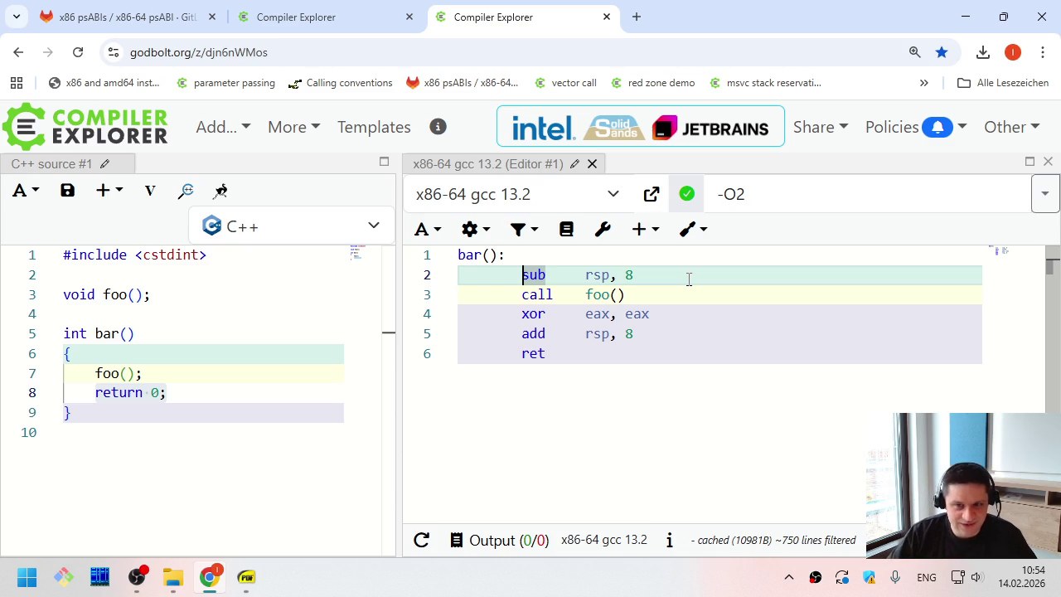
{"action": "left_click_drag", "start_coordinate": [635, 274], "coordinate": [584, 274]}
{"action": "double_click", "coordinate": [530, 275]}
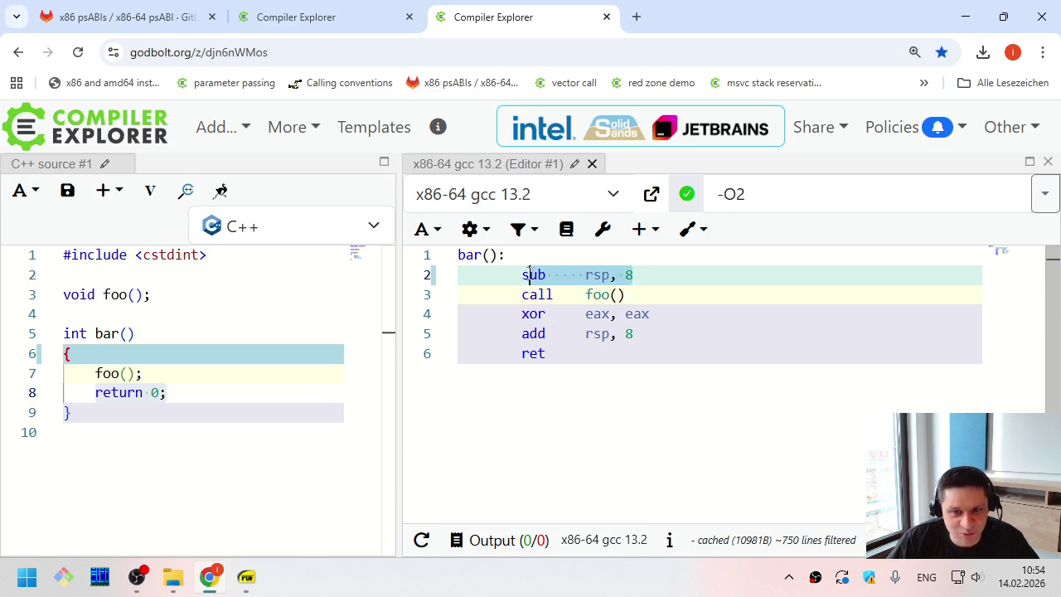
{"action": "left_click", "coordinate": [517, 274]}
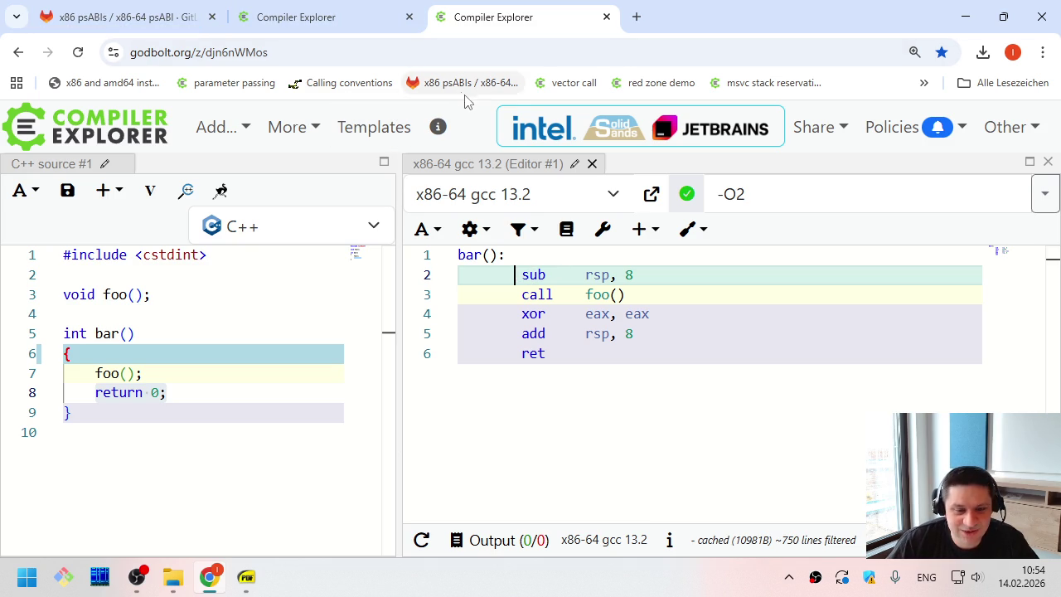
{"action": "left_click", "coordinate": [562, 280]}
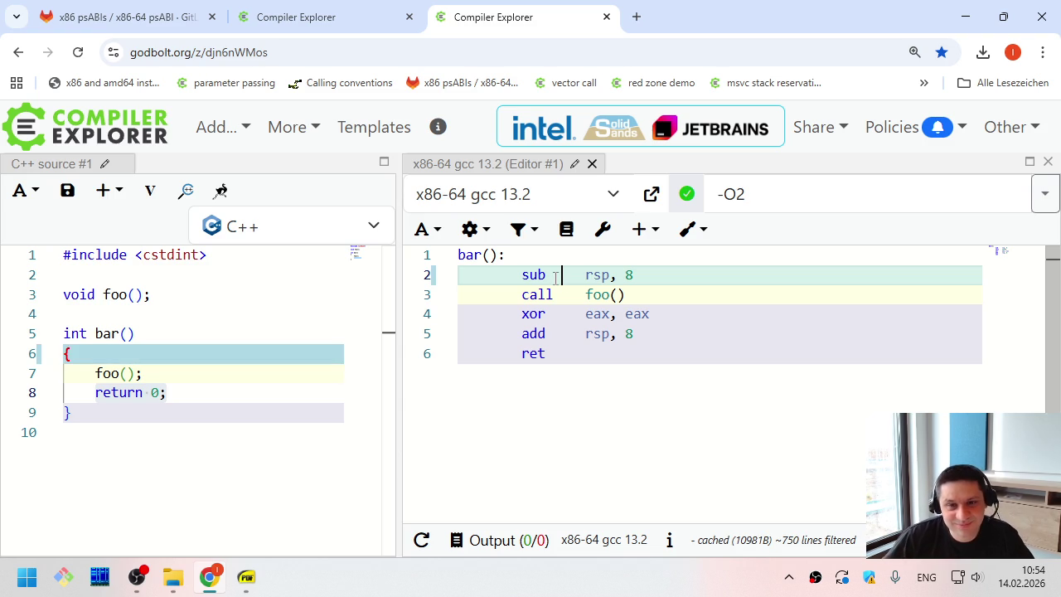
{"action": "left_click_drag", "start_coordinate": [518, 276], "coordinate": [663, 284]}
{"action": "left_click", "coordinate": [712, 284]}
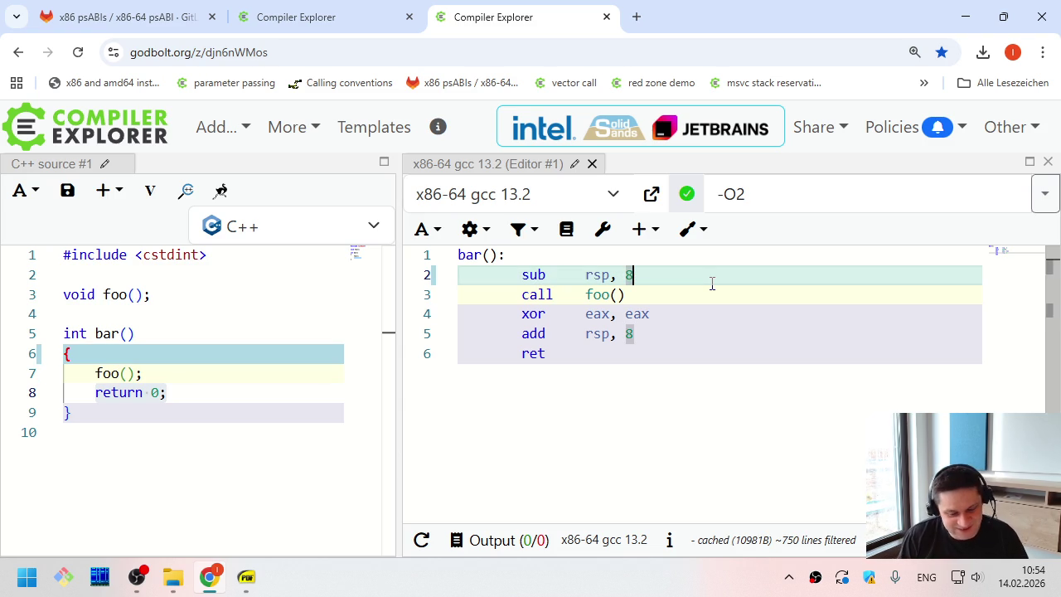
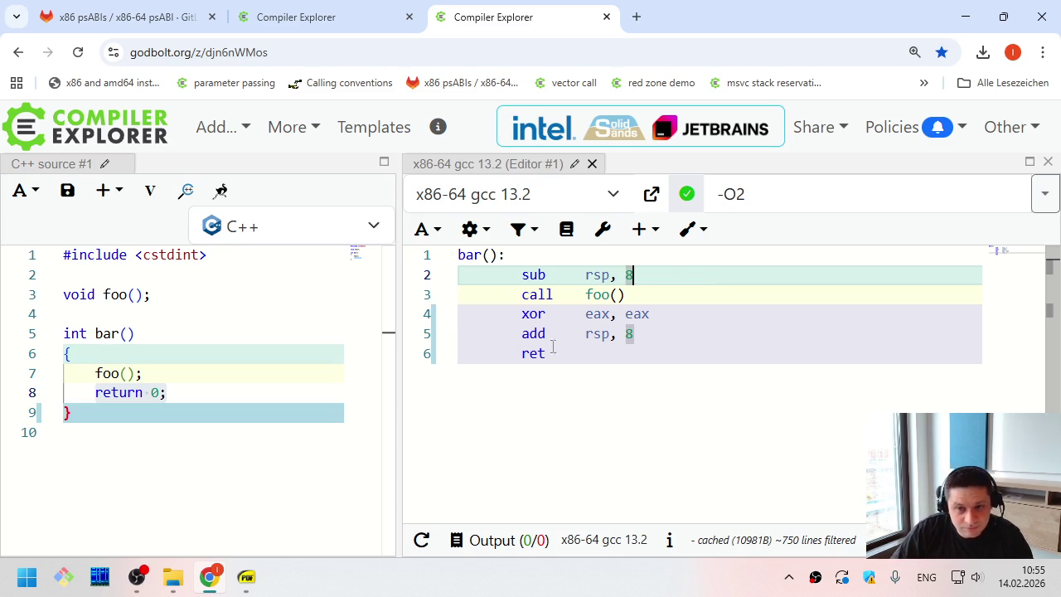
Link bar()'s sub rsp, 8 and call foo() to their source lines, then return to the lecture PDF
{"action": "left_click_drag", "start_coordinate": [663, 276], "coordinate": [575, 285]}
{"action": "double_click", "coordinate": [532, 275]}
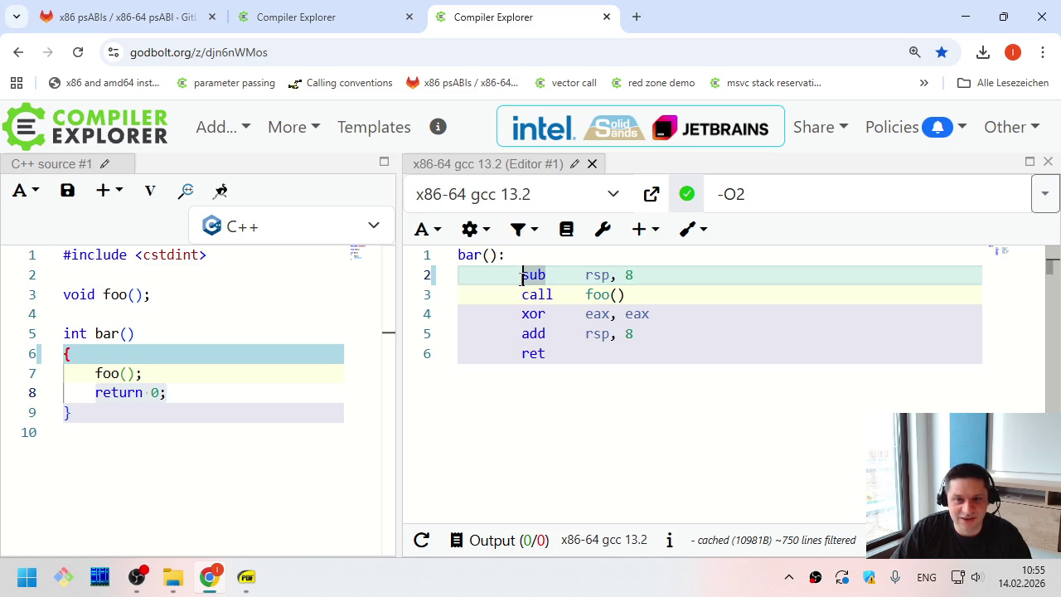
{"action": "left_click", "coordinate": [630, 273]}
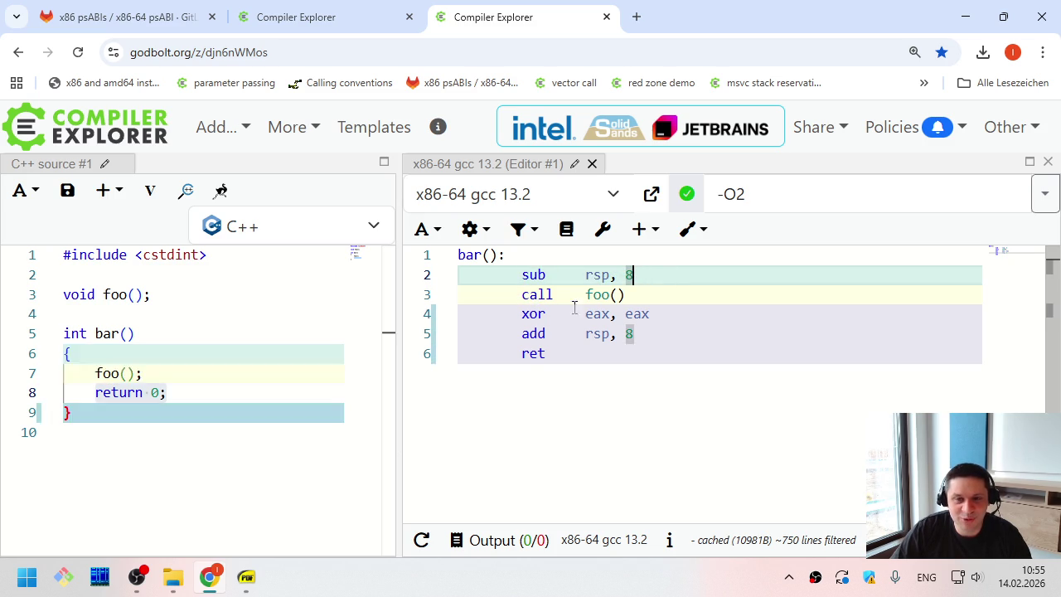
{"action": "left_click", "coordinate": [516, 259]}
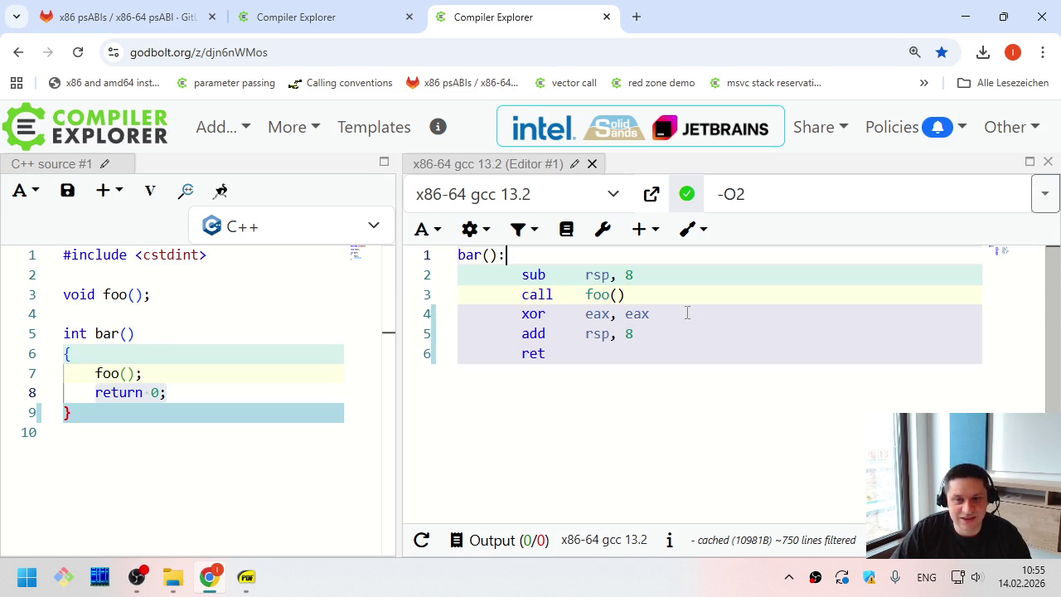
{"action": "left_click", "coordinate": [654, 299]}
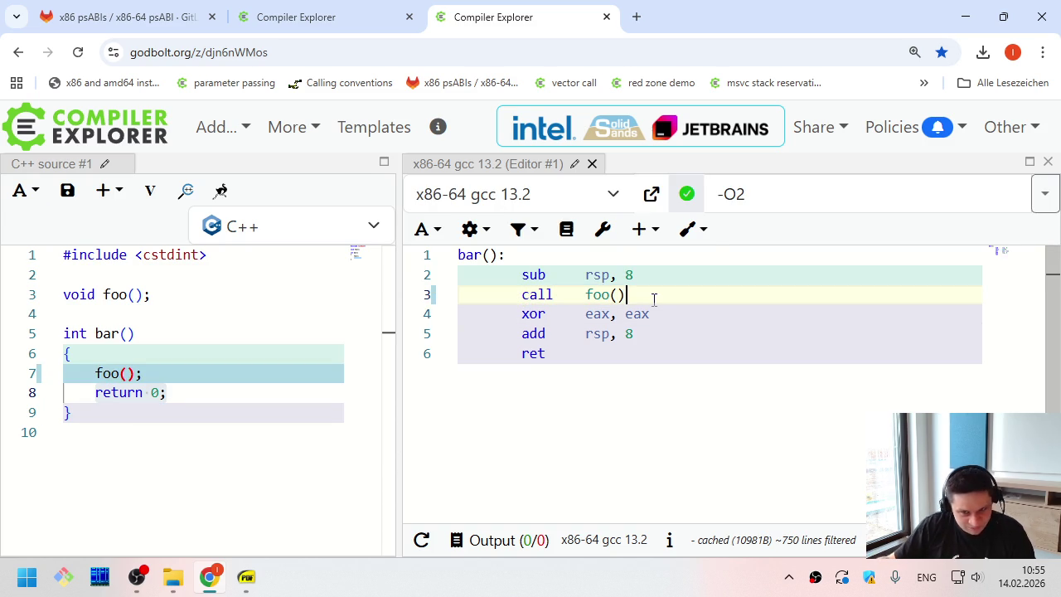
{"action": "left_click", "coordinate": [521, 275]}
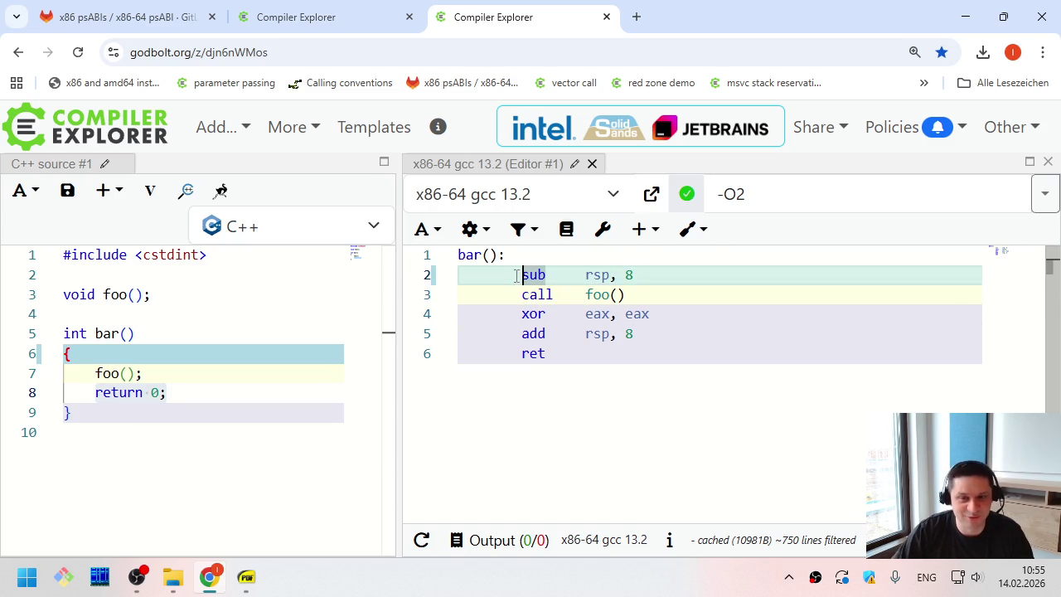
{"action": "left_click", "coordinate": [713, 300]}
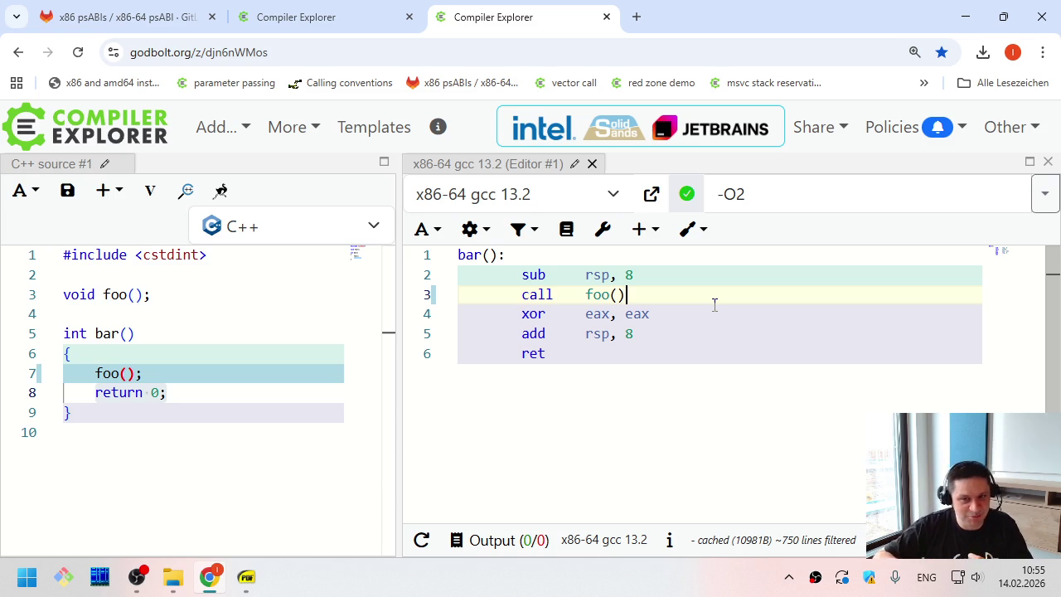
{"action": "mouse_move", "coordinate": [629, 277]}
{"action": "left_mouse_down"}
{"action": "mouse_move", "coordinate": [644, 279]}
{"action": "mouse_move", "coordinate": [507, 270]}
{"action": "left_mouse_up"}
{"action": "left_click", "coordinate": [507, 271]}
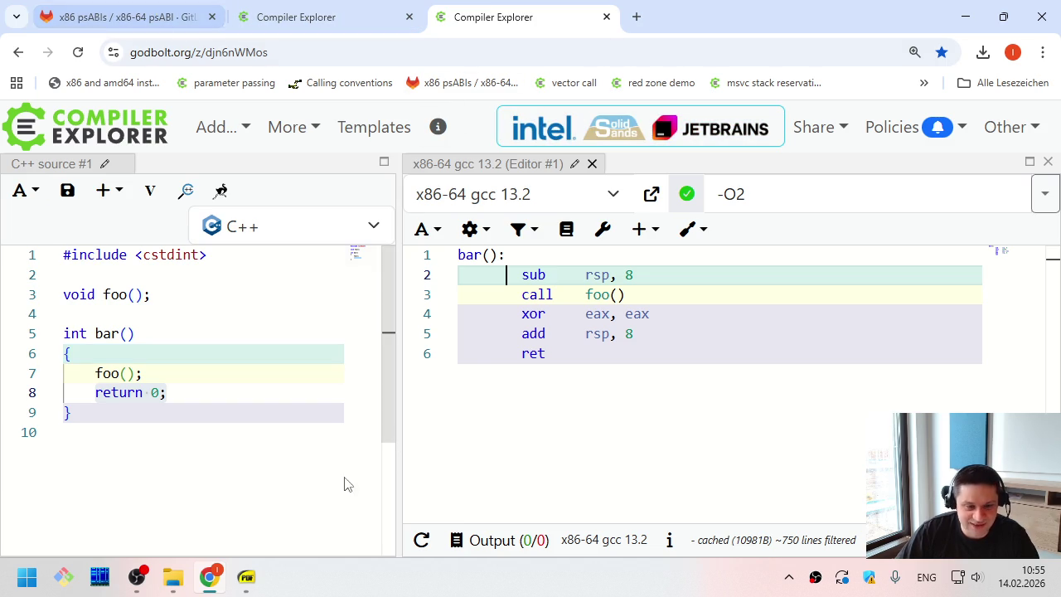
{"action": "left_click", "coordinate": [259, 584]}
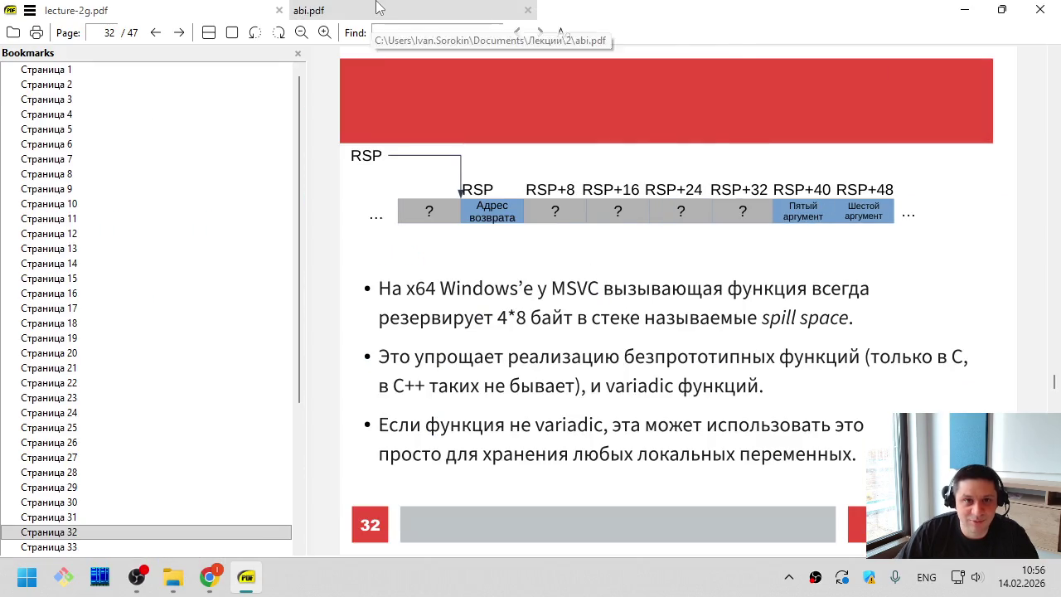
In abi.pdf, navigate through the Function Calling Sequence bookmark to section 3.2.2 The Stack Frame
{"action": "left_click", "coordinate": [380, 10]}
{"action": "left_click", "coordinate": [135, 131]}
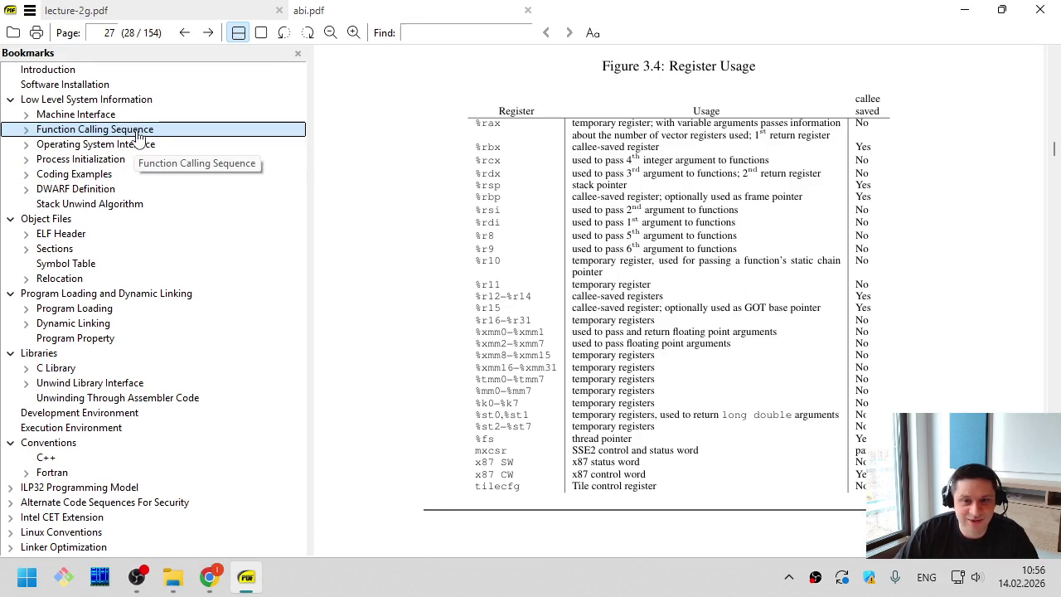
{"action": "left_click", "coordinate": [577, 277]}
{"action": "scroll", "coordinate": [587, 306], "scroll_direction": "up", "scroll_amount": 3}
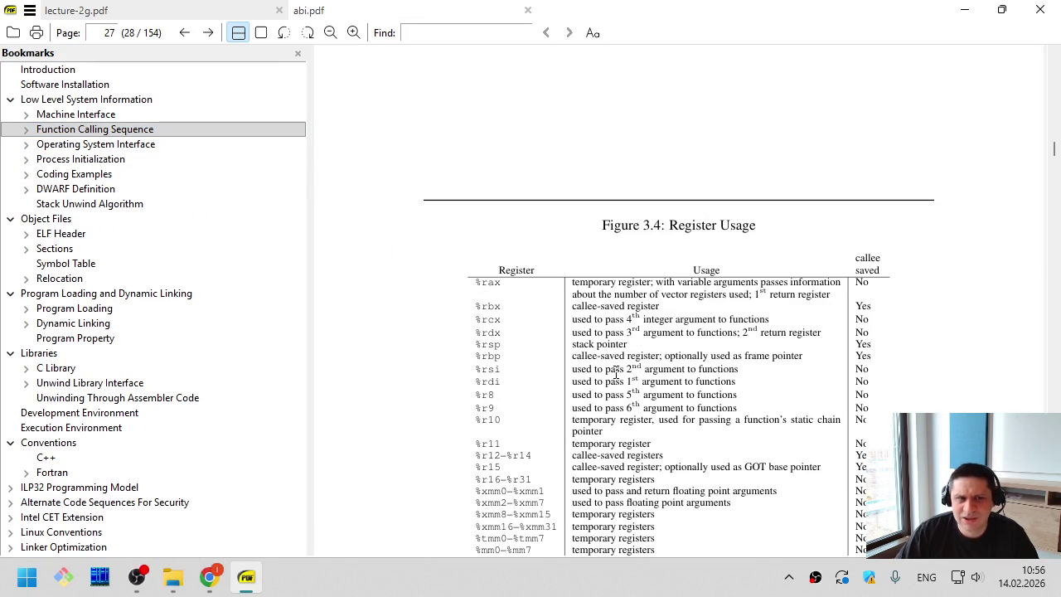
{"action": "left_click", "coordinate": [26, 130]}
{"action": "left_click", "coordinate": [68, 145]}
{"action": "left_click", "coordinate": [107, 131]}
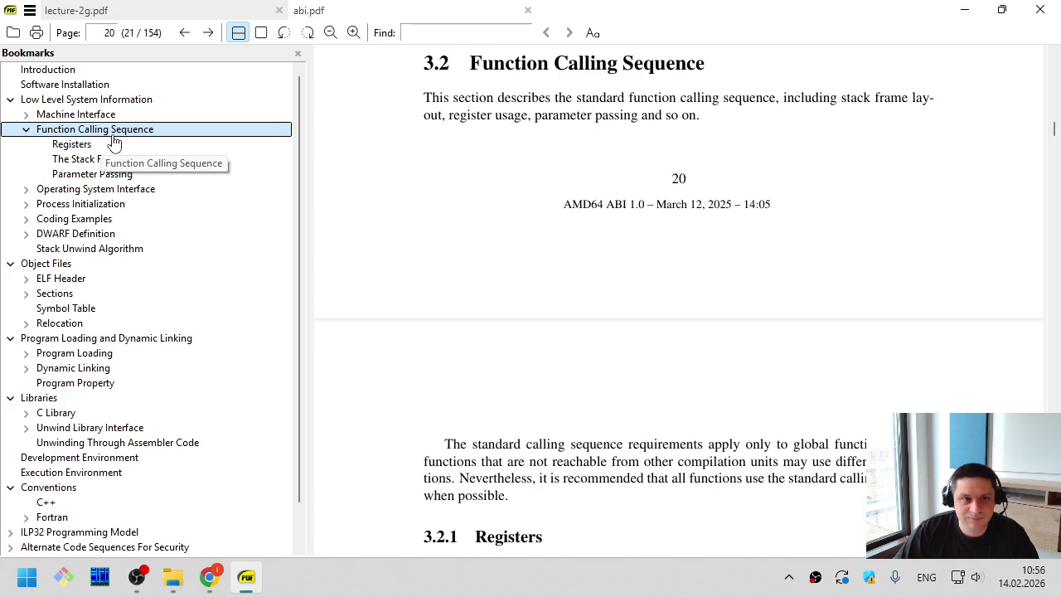
{"action": "left_click", "coordinate": [446, 175]}
{"action": "scroll", "coordinate": [569, 289], "scroll_direction": "up", "scroll_amount": 1}
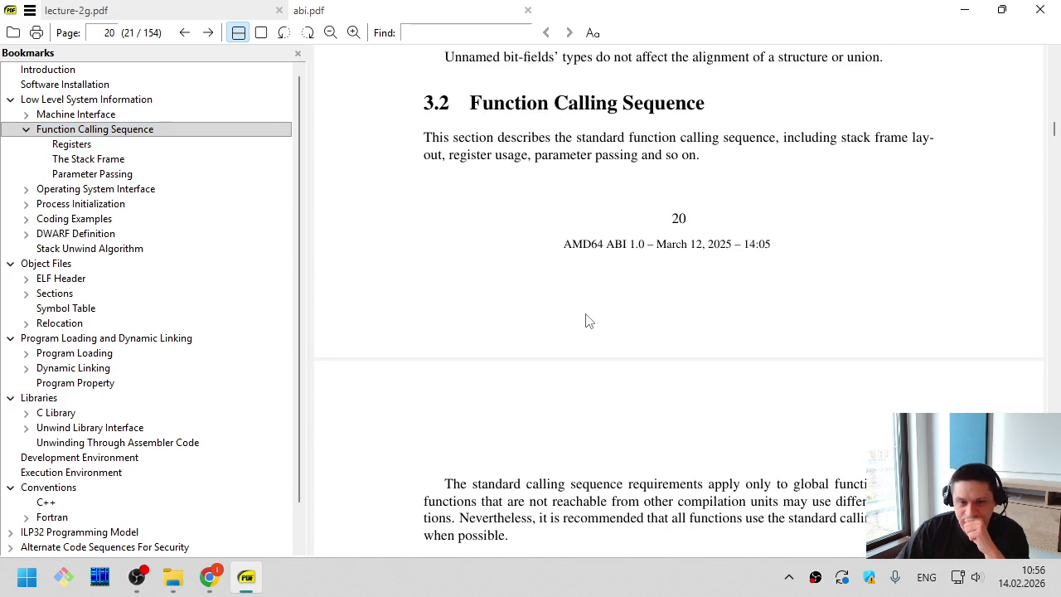
{"action": "scroll", "coordinate": [585, 321], "scroll_direction": "down", "scroll_amount": 3}
{"action": "scroll", "coordinate": [585, 321], "scroll_direction": "down", "scroll_amount": 4}
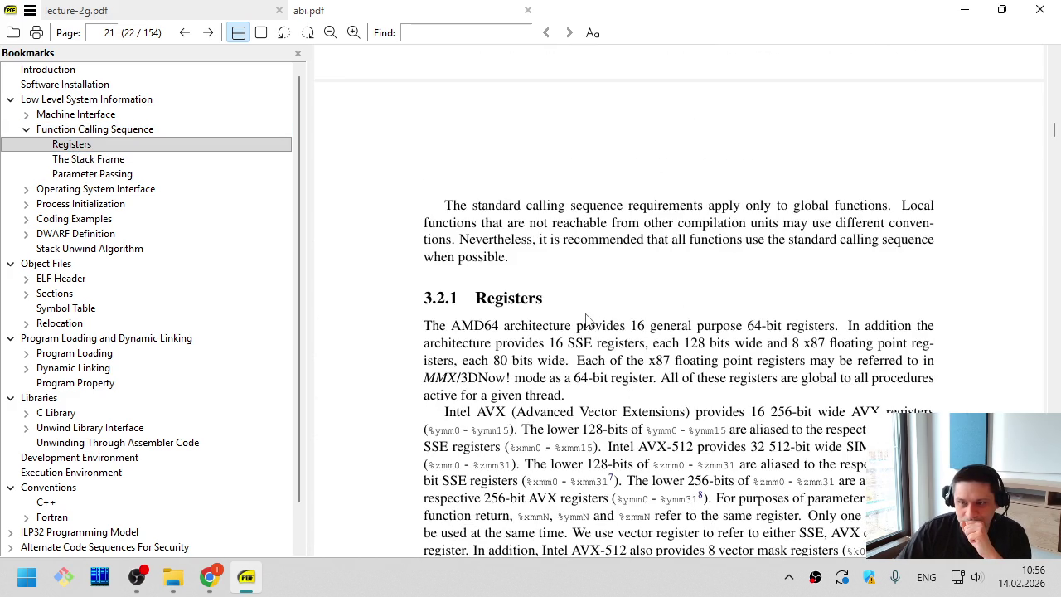
{"action": "scroll", "coordinate": [585, 320], "scroll_direction": "down", "scroll_amount": 20}
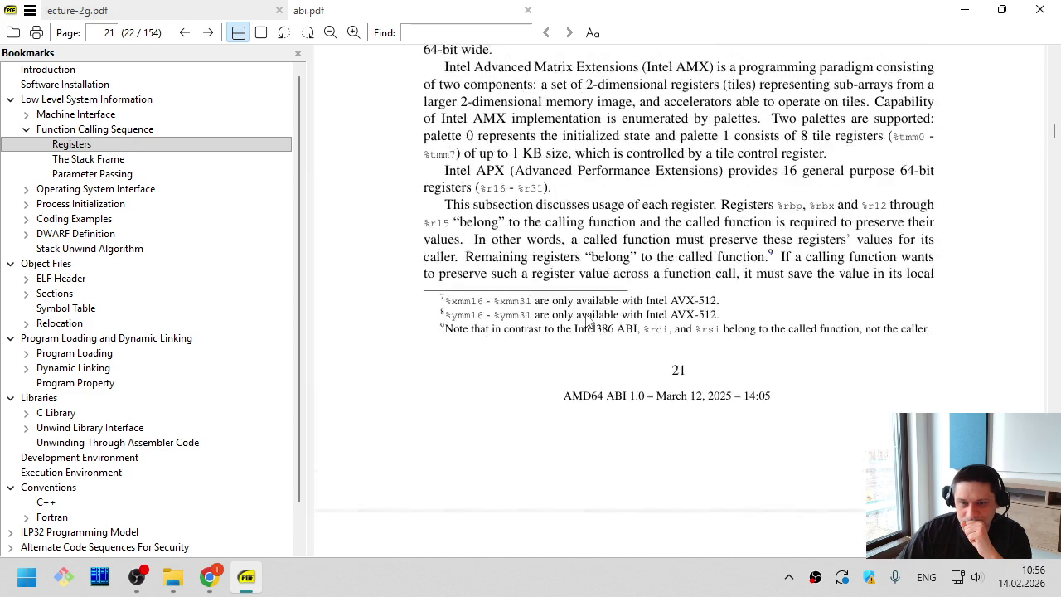
{"action": "scroll", "coordinate": [585, 321], "scroll_direction": "up", "scroll_amount": 1}
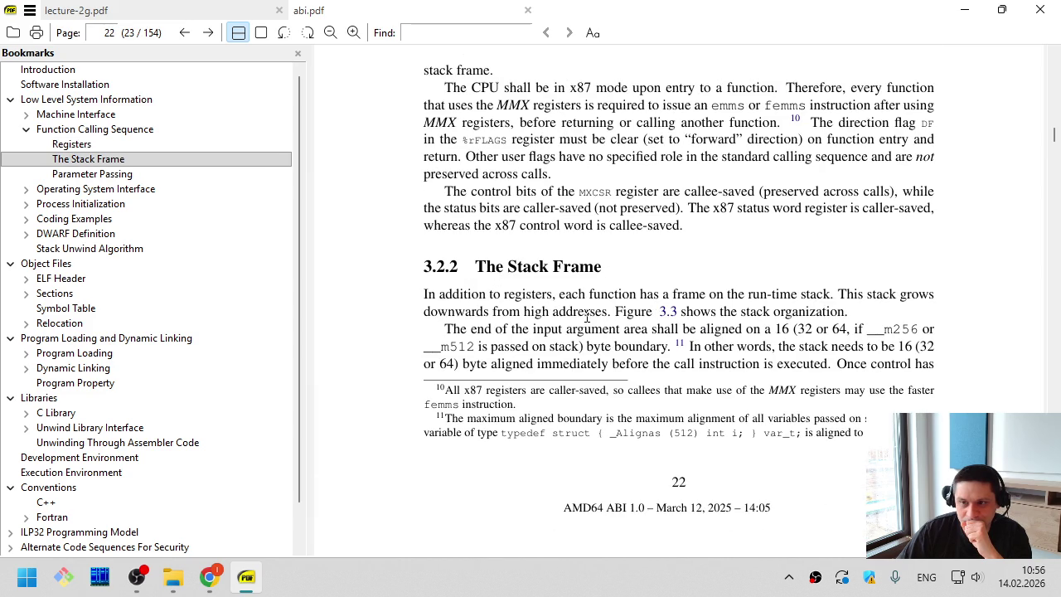
Highlight the 16-byte stack alignment sentence, then go back to the lecture-2g.pdf slides
{"action": "mouse_move", "coordinate": [453, 330]}
{"action": "left_mouse_down"}
{"action": "mouse_move", "coordinate": [669, 347]}
{"action": "mouse_move", "coordinate": [766, 312]}
{"action": "mouse_move", "coordinate": [786, 330]}
{"action": "left_mouse_up"}
{"action": "left_click", "coordinate": [780, 329]}
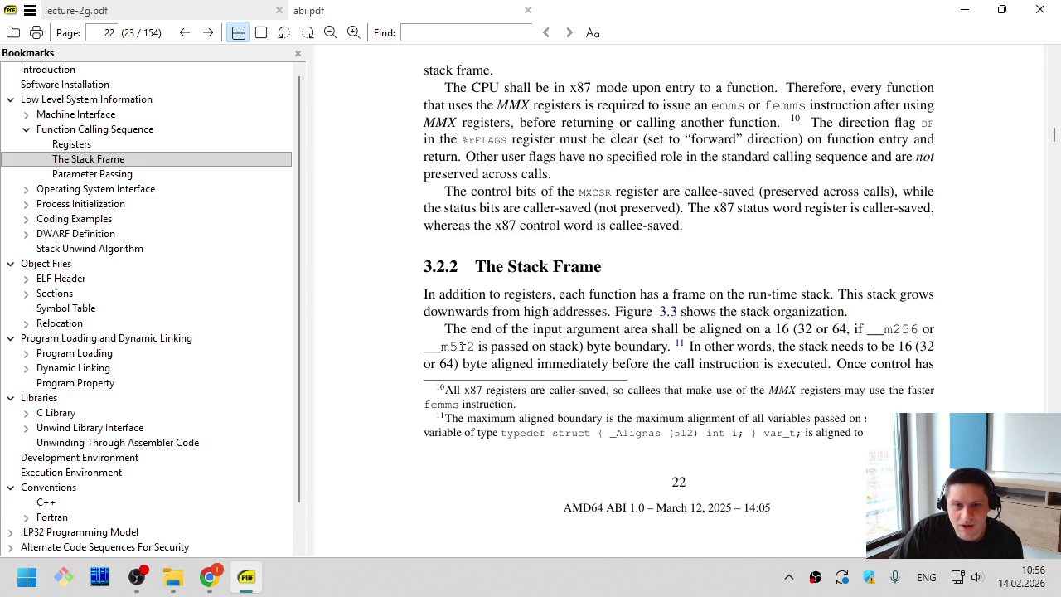
{"action": "mouse_move", "coordinate": [445, 329]}
{"action": "left_mouse_down"}
{"action": "mouse_move", "coordinate": [652, 340]}
{"action": "mouse_move", "coordinate": [791, 331]}
{"action": "left_mouse_up"}
{"action": "left_click", "coordinate": [791, 331]}
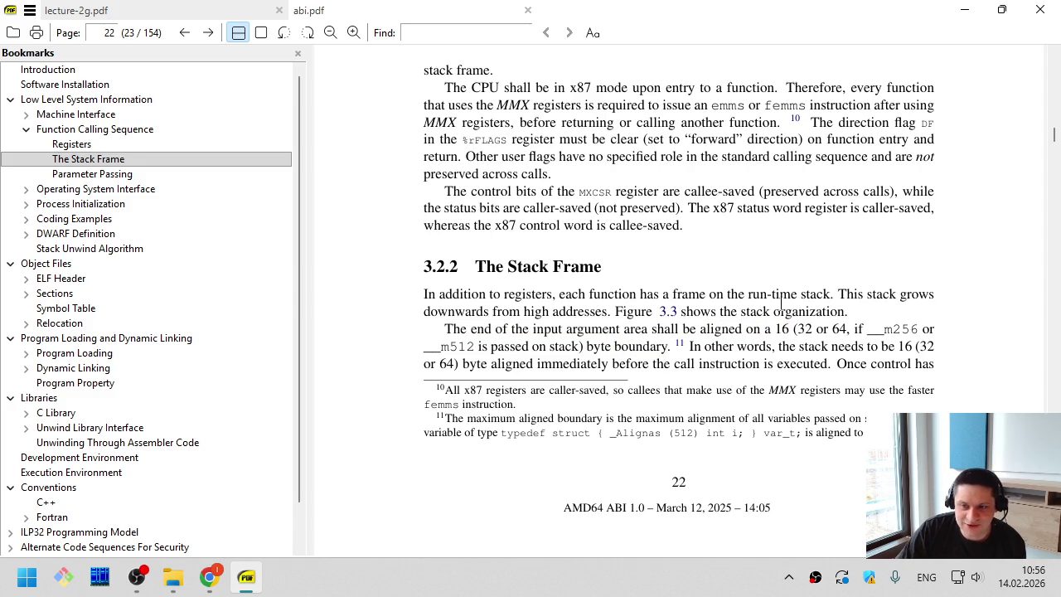
{"action": "left_click_drag", "start_coordinate": [796, 330], "coordinate": [775, 330]}
{"action": "left_click", "coordinate": [775, 329]}
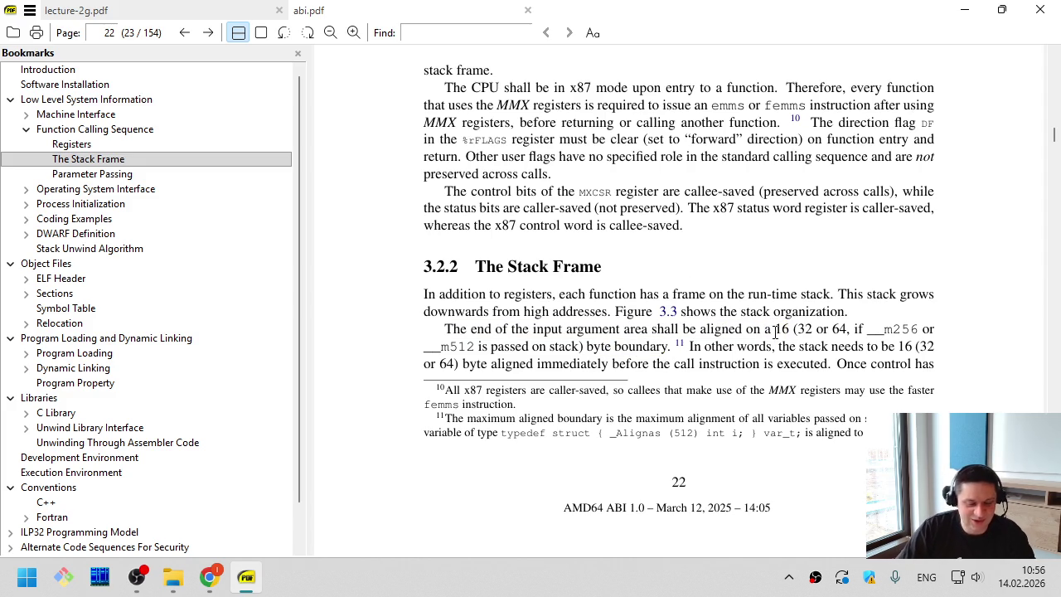
{"action": "key", "text": "alt+Tab"}
{"action": "key", "text": "alt+Tab"}
{"action": "key", "text": "Tab"}
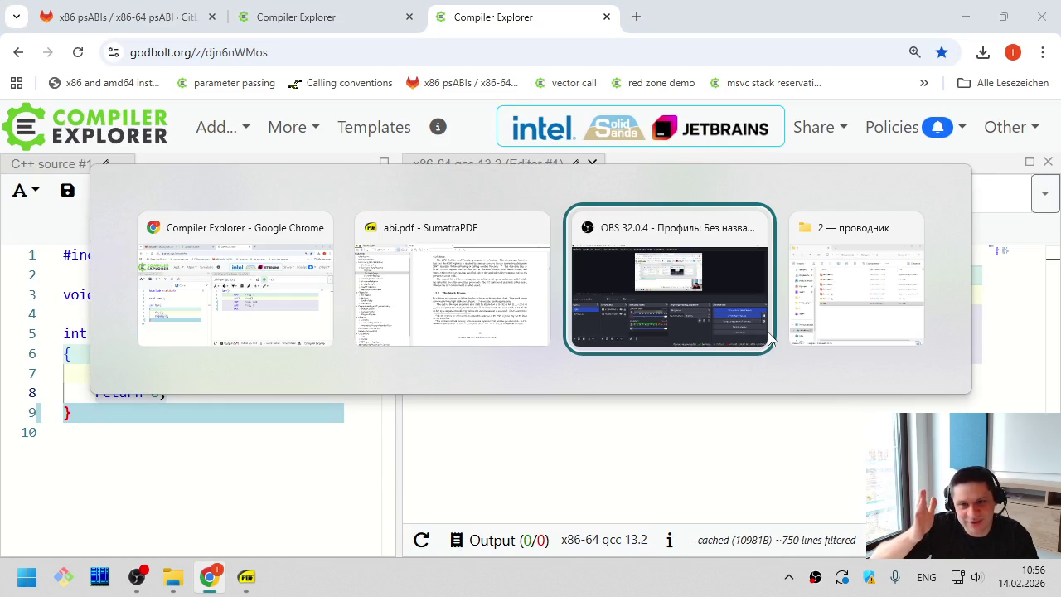
{"action": "key", "text": "alt+shift+Tab"}
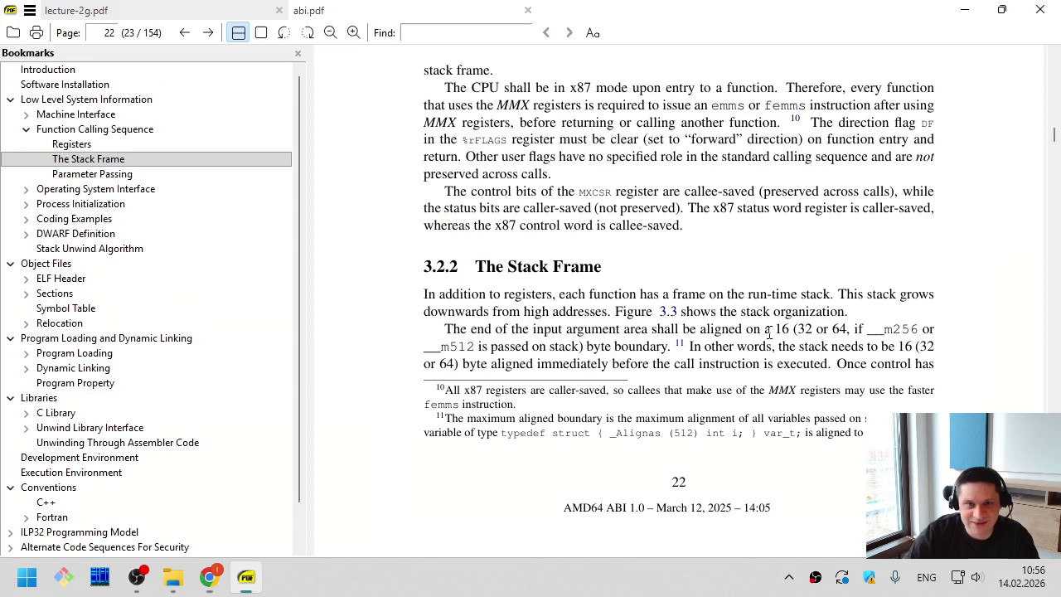
{"action": "left_click", "coordinate": [238, 9]}
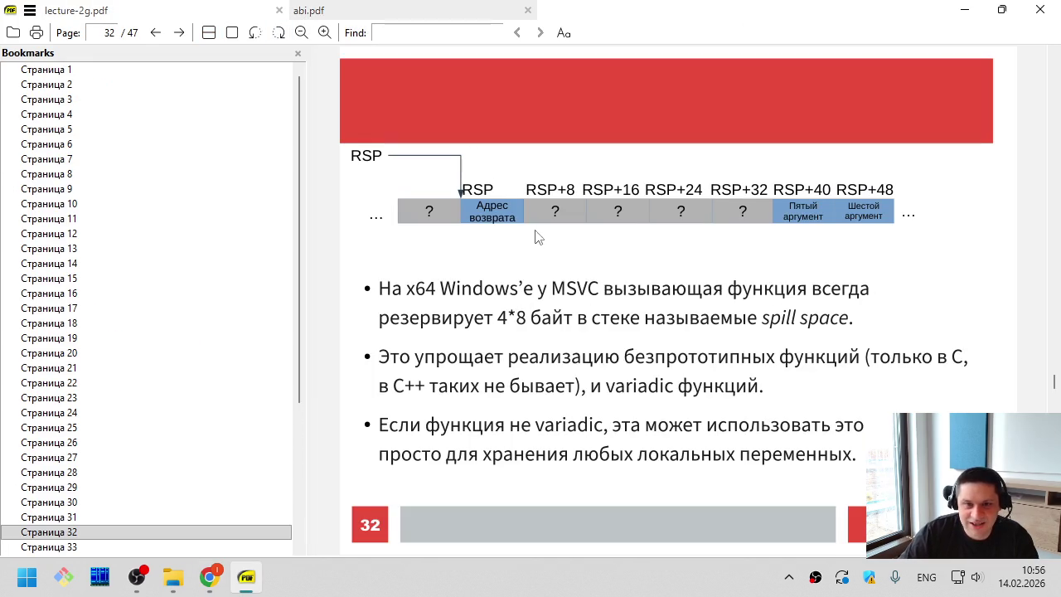
Revisit the Variadic функции slide, return to slide 32, and switch to Compiler Explorer
{"action": "scroll", "coordinate": [555, 184], "scroll_direction": "up", "scroll_amount": 1}
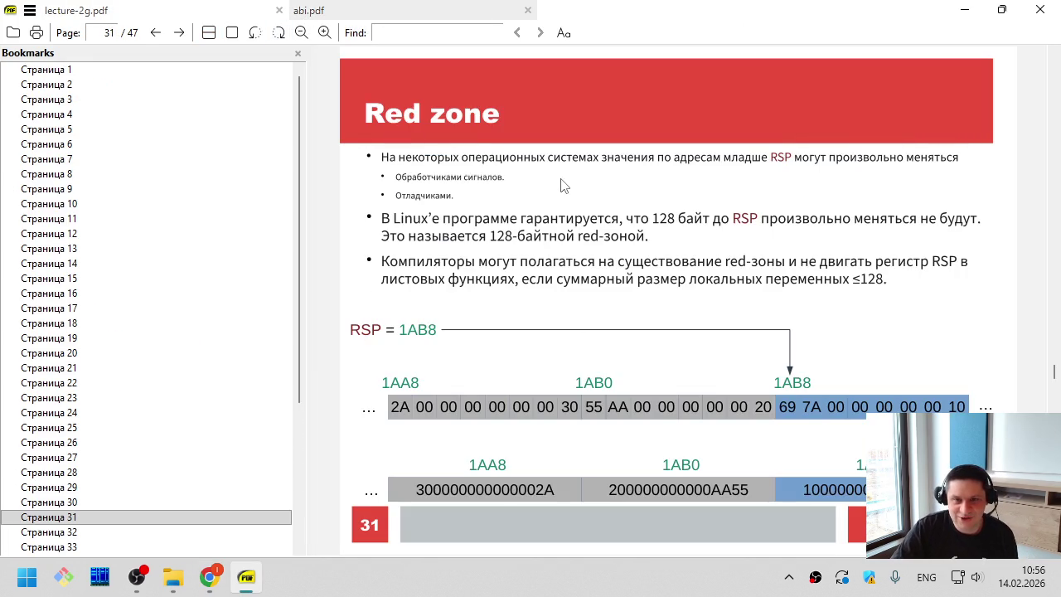
{"action": "scroll", "coordinate": [561, 184], "scroll_direction": "up", "scroll_amount": 2}
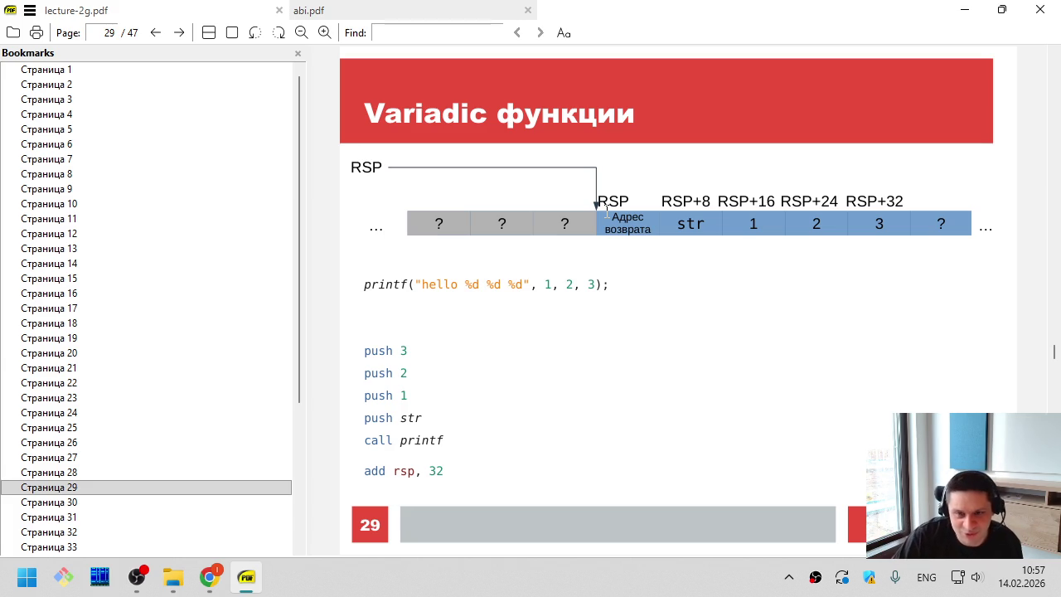
{"action": "key", "text": "Right"}
{"action": "key", "text": "Right"}
{"action": "key", "text": "Right"}
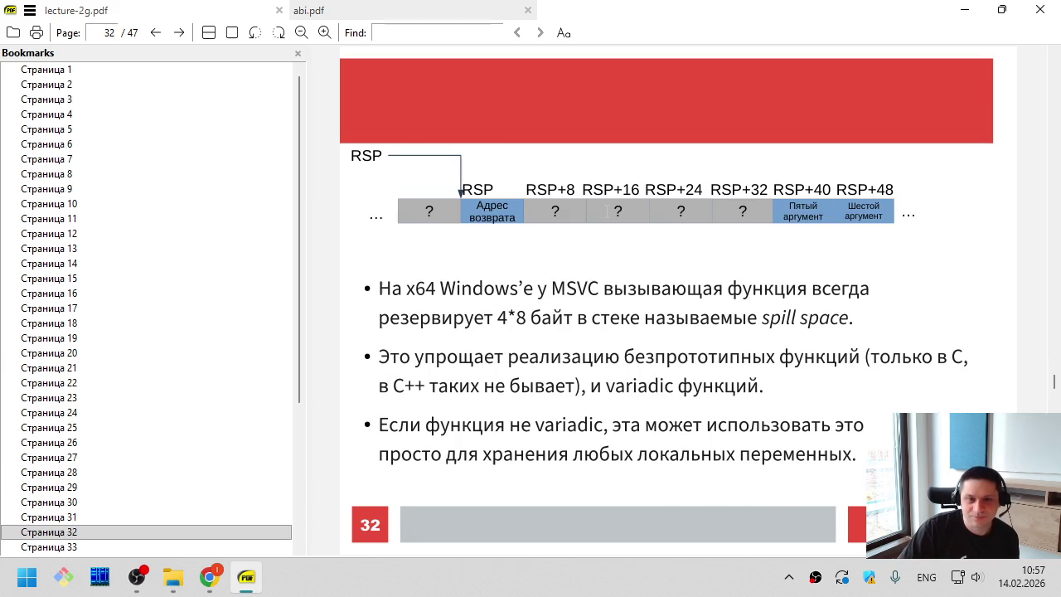
{"action": "key", "text": "alt+Tab"}
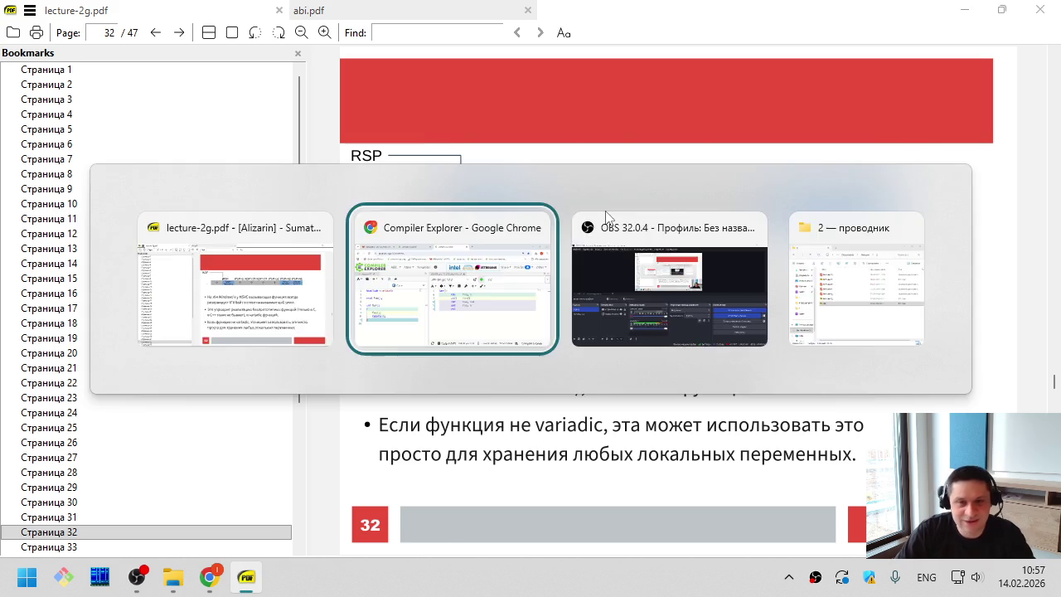
{"action": "left_click", "coordinate": [611, 388]}
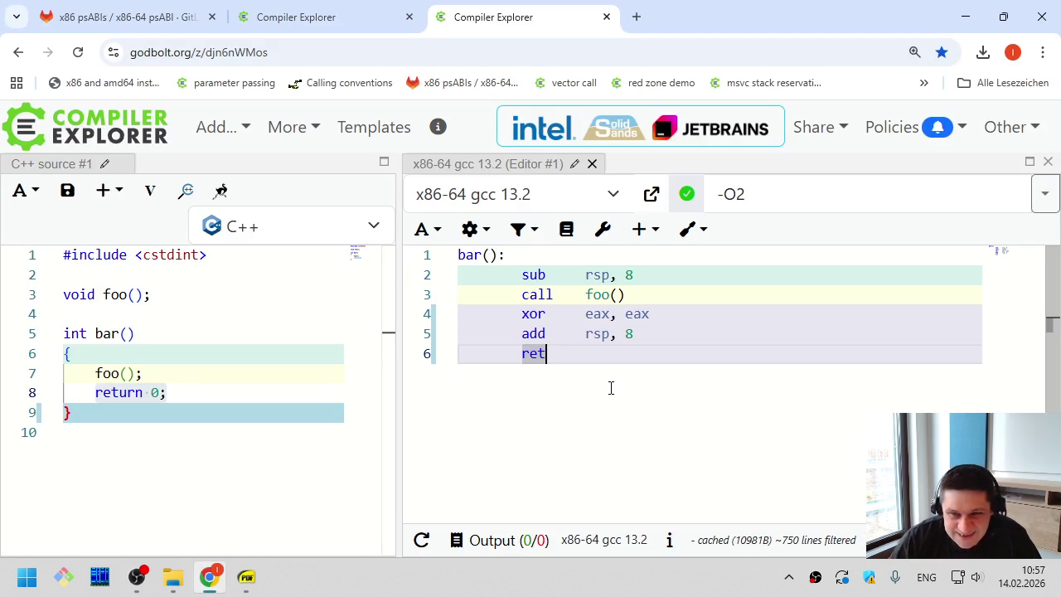
Type -mpreferred- into the compiler options after -O2, then delete it again
{"action": "left_click", "coordinate": [818, 190]}
{"action": "type", "text": "-m"}
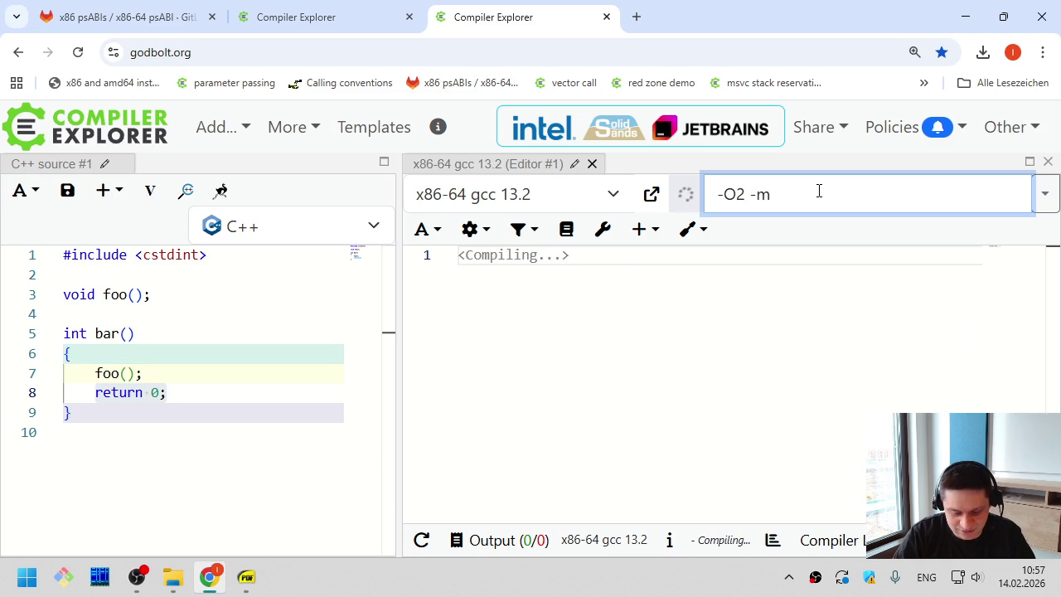
{"action": "type", "text": "preferred-"}
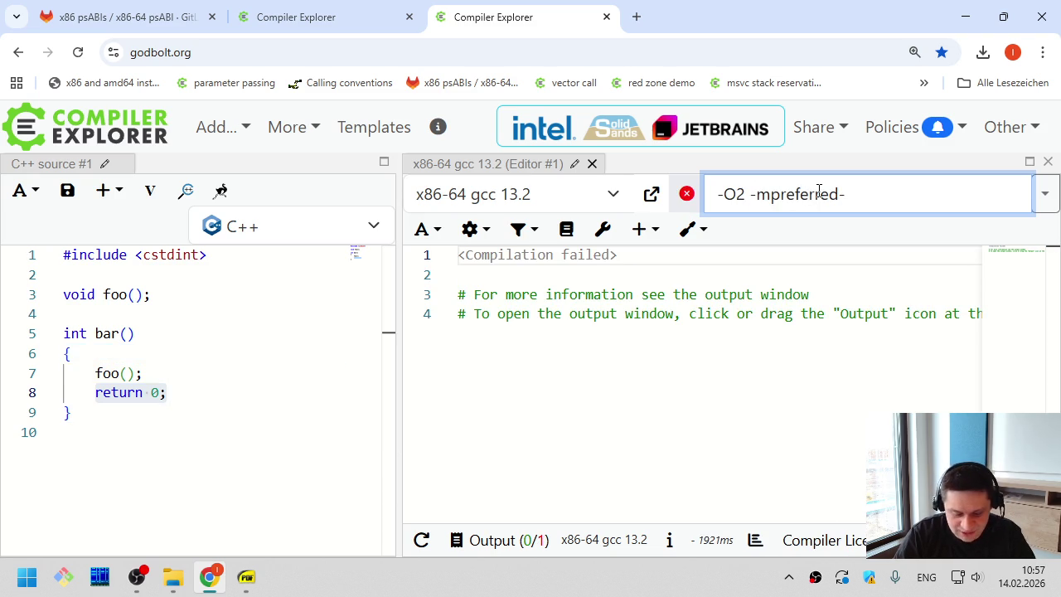
{"action": "key", "text": "ctrl+shift+Left"}
{"action": "key", "text": "shift+Left"}
{"action": "key", "text": "BackSpace"}
In a new browser tab, enter mpreferred-stack-boundary from the address-bar suggestions
{"action": "key", "text": "ctrl+t"}
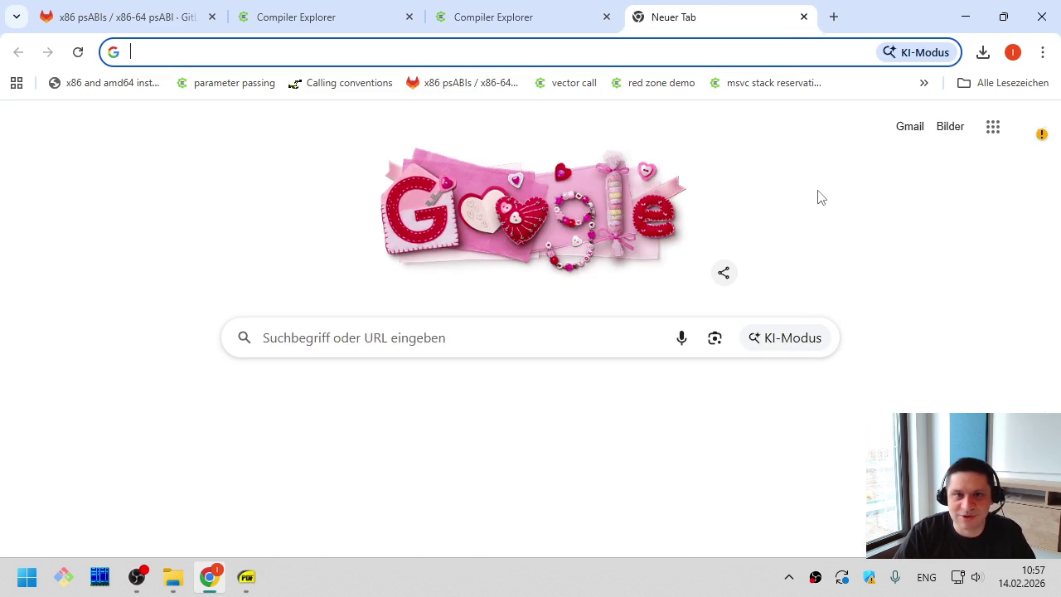
{"action": "type", "text": "mpreferr"}
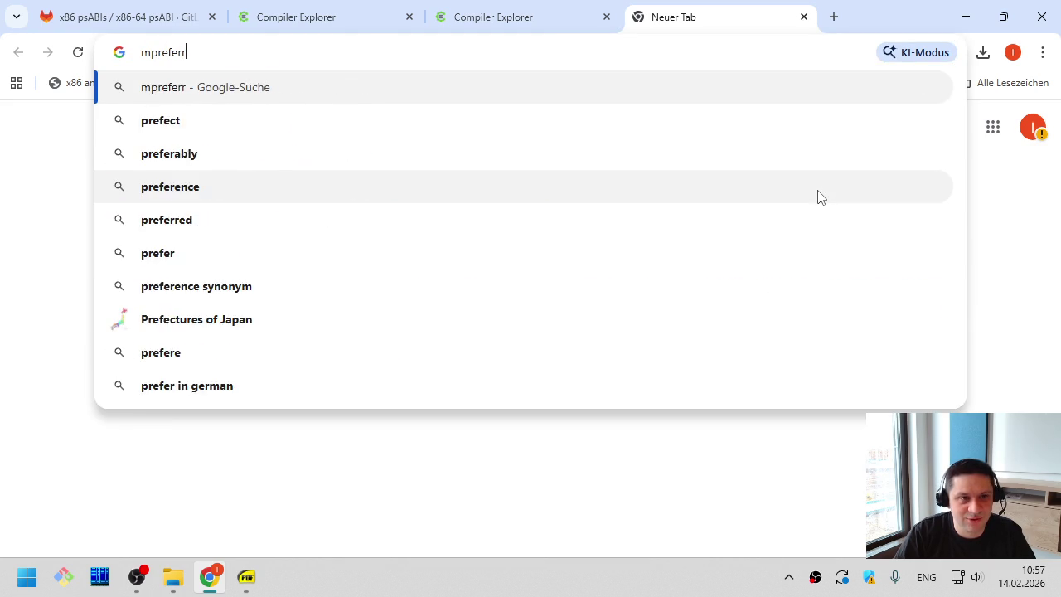
{"action": "type", "text": "ed"}
{"action": "key", "text": "Down"}
{"action": "key", "text": "ctrl+a"}
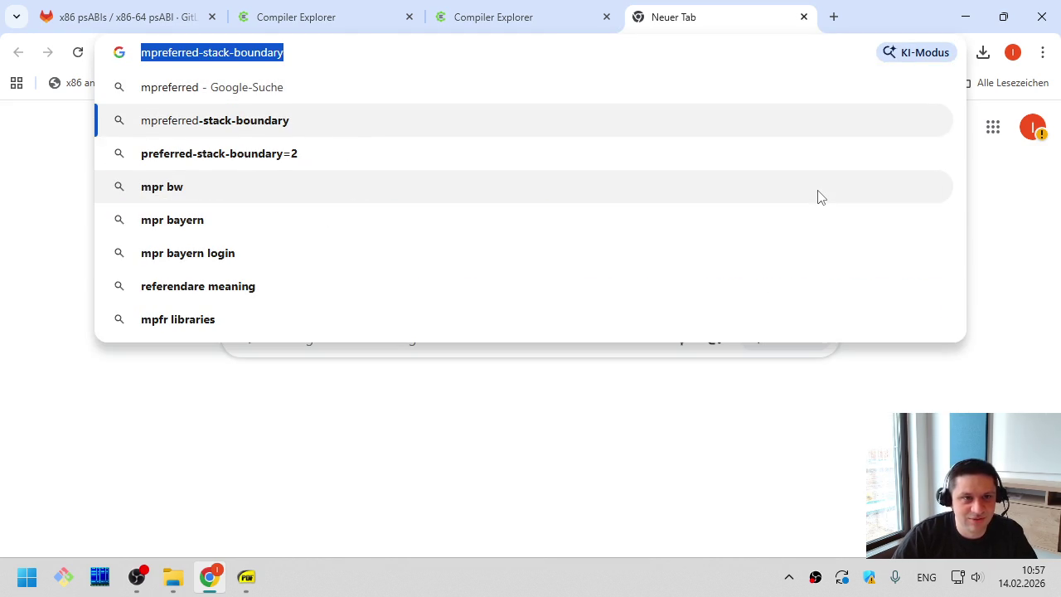
Copy the flag name, close the tab, and set the options to -O2 -mpreferred-stack-boundary=3
{"action": "key", "text": "ctrl+c"}
{"action": "key", "text": "ctrl+w"}
{"action": "key", "text": "ctrl+v"}
{"action": "key", "text": "ctrl+Left"}
{"action": "key", "text": "ctrl+Left"}
{"action": "key", "text": "ctrl+Left"}
{"action": "key", "text": "ctrl+Left"}
{"action": "key", "text": "ctrl+Right"}
{"action": "type", "text": "-"}
{"action": "key", "text": "End"}
{"action": "type", "text": "=3"}
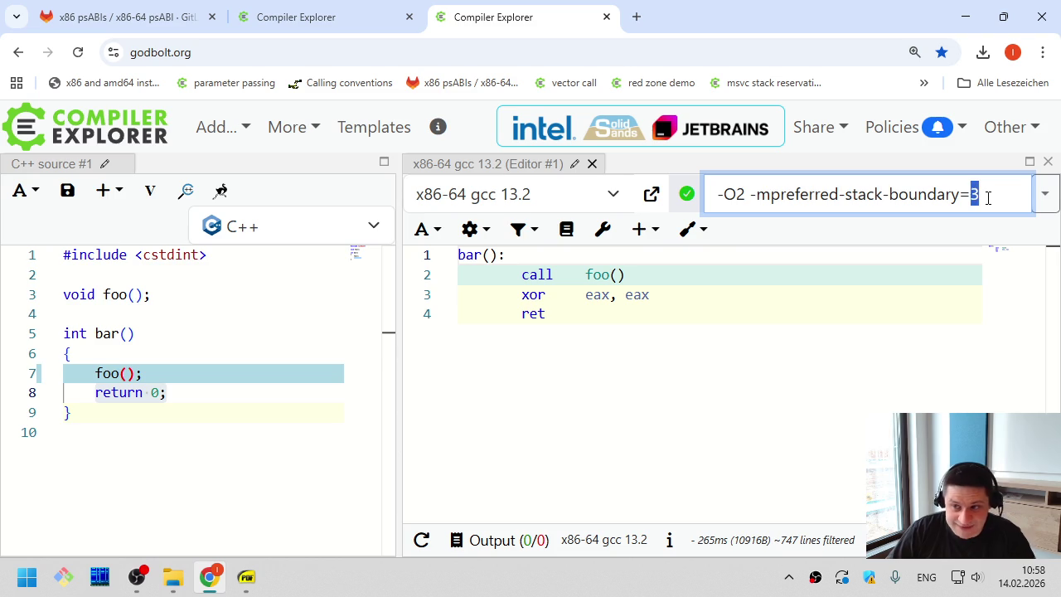
Change the stack boundary to 5 and select the resulting sub rsp, 24 in bar()
{"action": "left_click", "coordinate": [988, 197]}
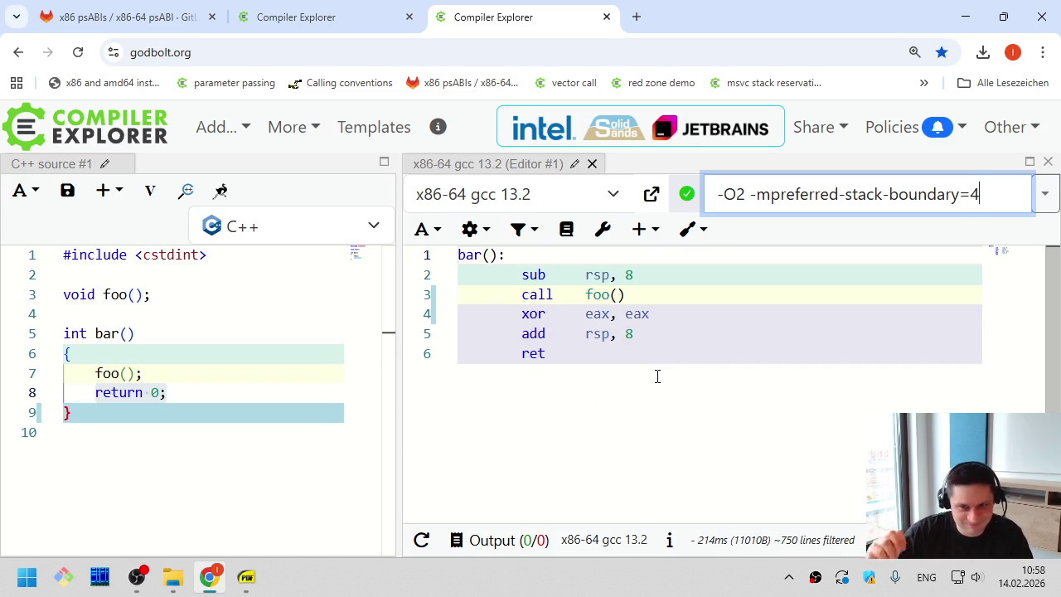
{"action": "type", "text": "5"}
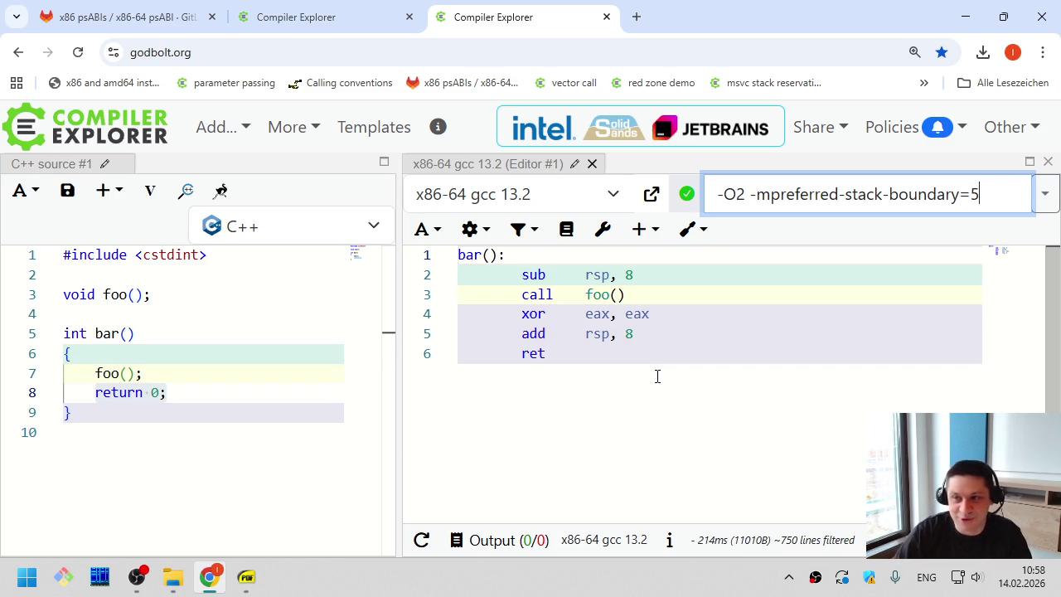
{"action": "mouse_move", "coordinate": [639, 273]}
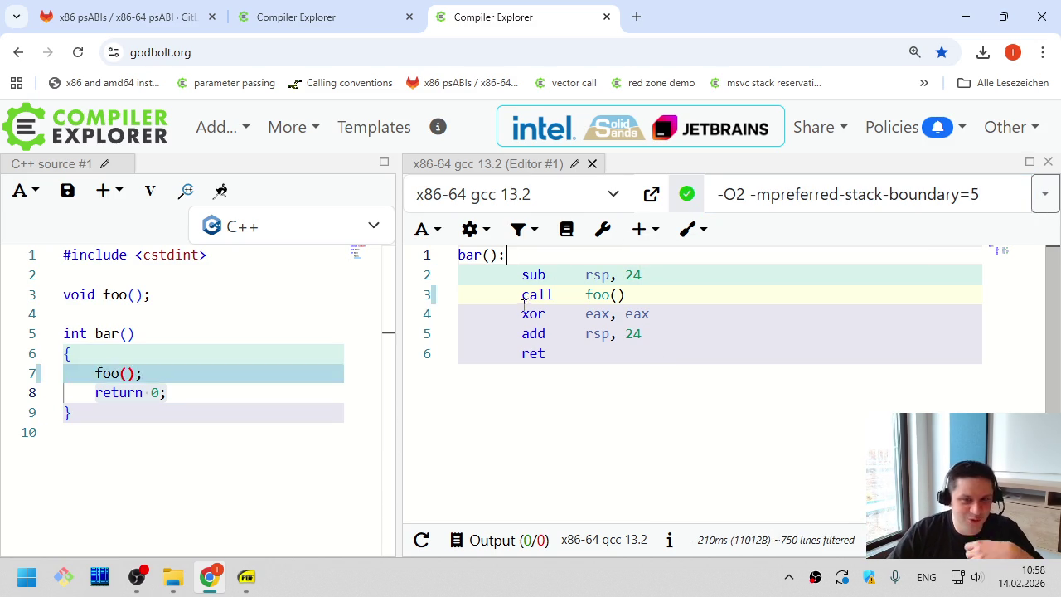
{"action": "mouse_move", "coordinate": [523, 294]}
{"action": "left_click_drag", "start_coordinate": [663, 278], "coordinate": [539, 275]}
{"action": "double_click", "coordinate": [525, 275]}
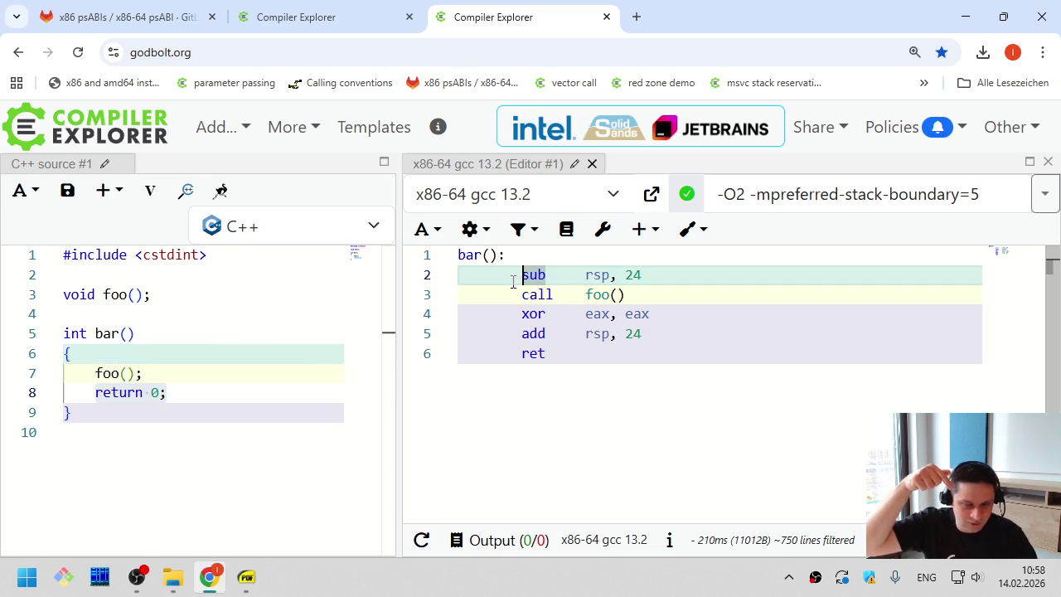
{"action": "key", "text": "alt+Tab"}
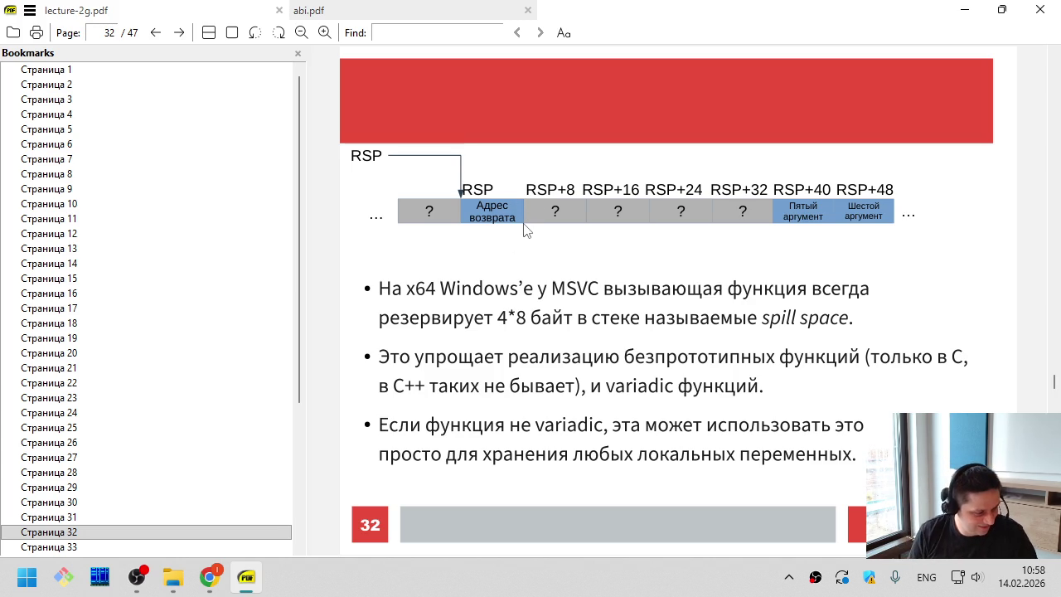
{"action": "key", "text": "alt+Tab"}
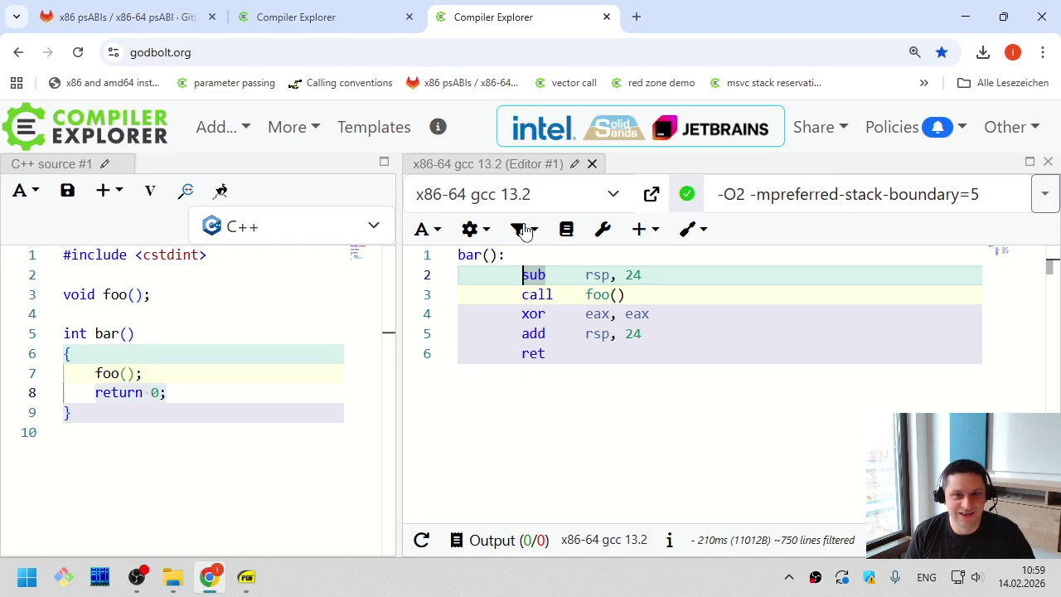
Launch GIMP and create a blank 1920x1080 image
{"action": "key", "text": "super"}
{"action": "type", "text": "gimp"}
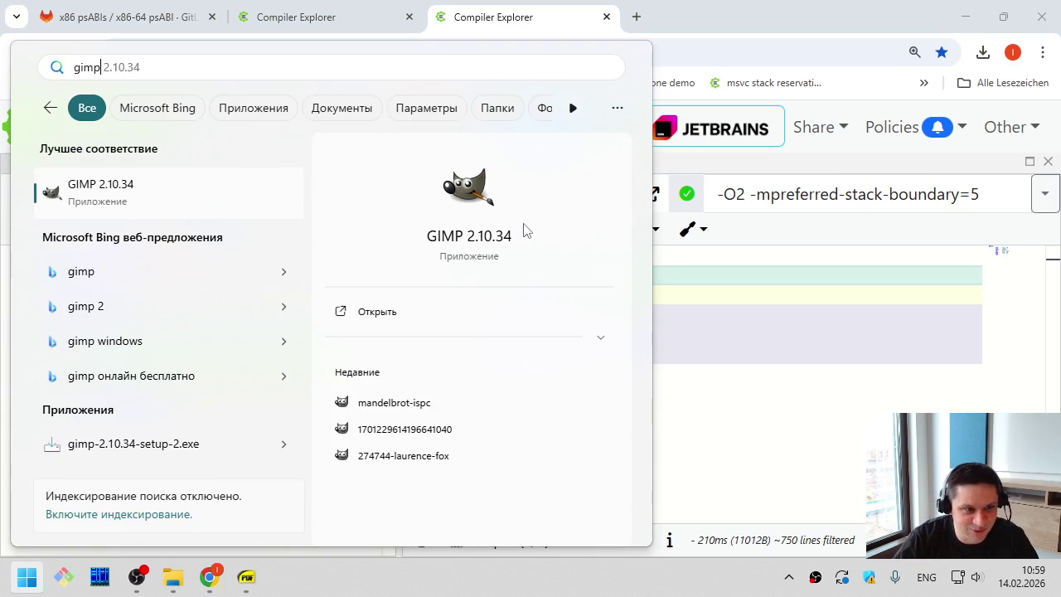
{"action": "key", "text": "Return"}
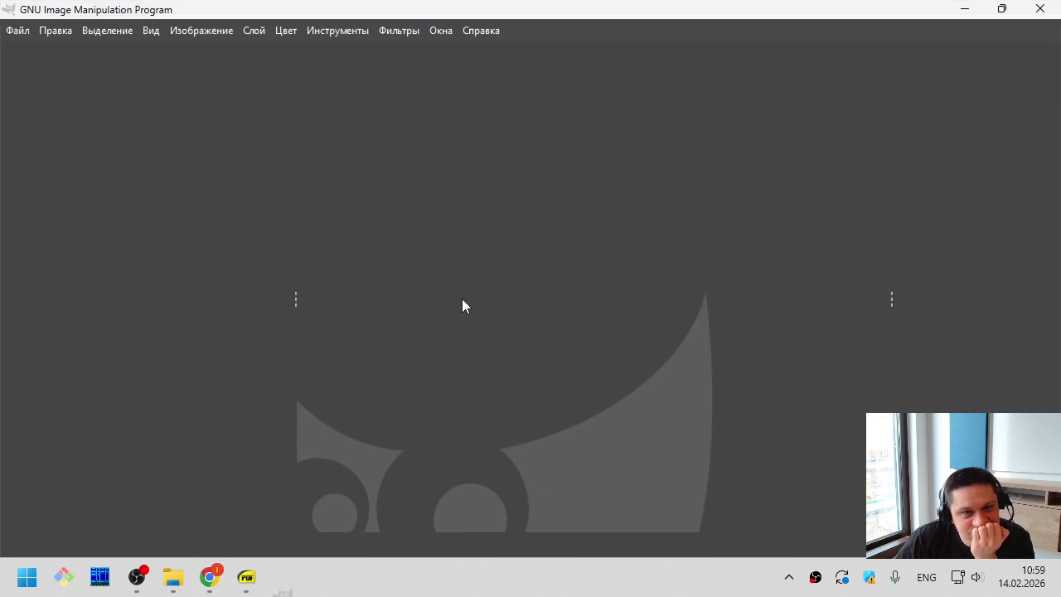
{"action": "left_click", "coordinate": [647, 494]}
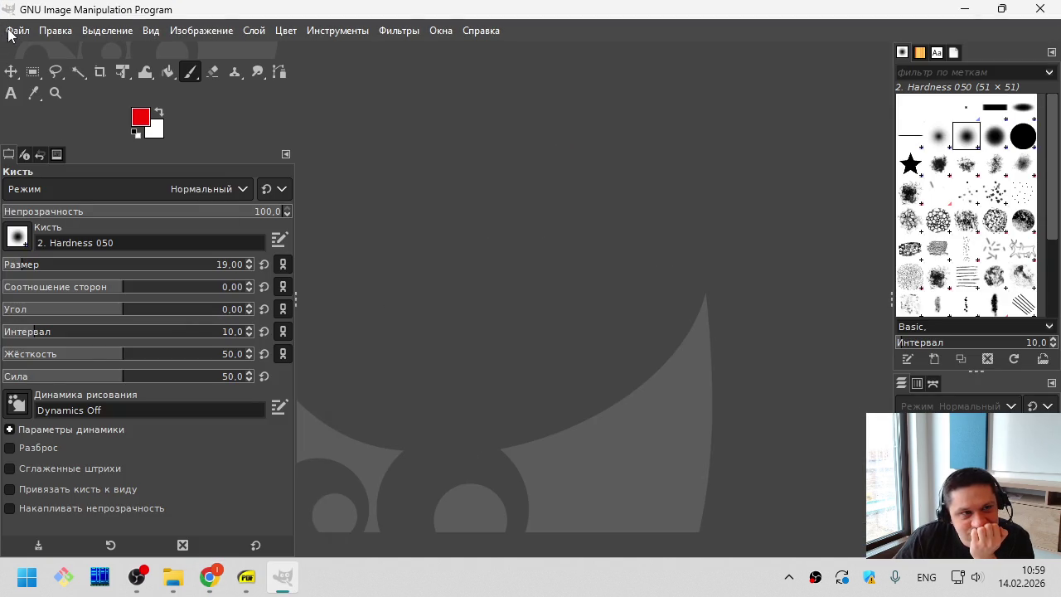
{"action": "left_click", "coordinate": [55, 30]}
{"action": "left_click", "coordinate": [46, 74]}
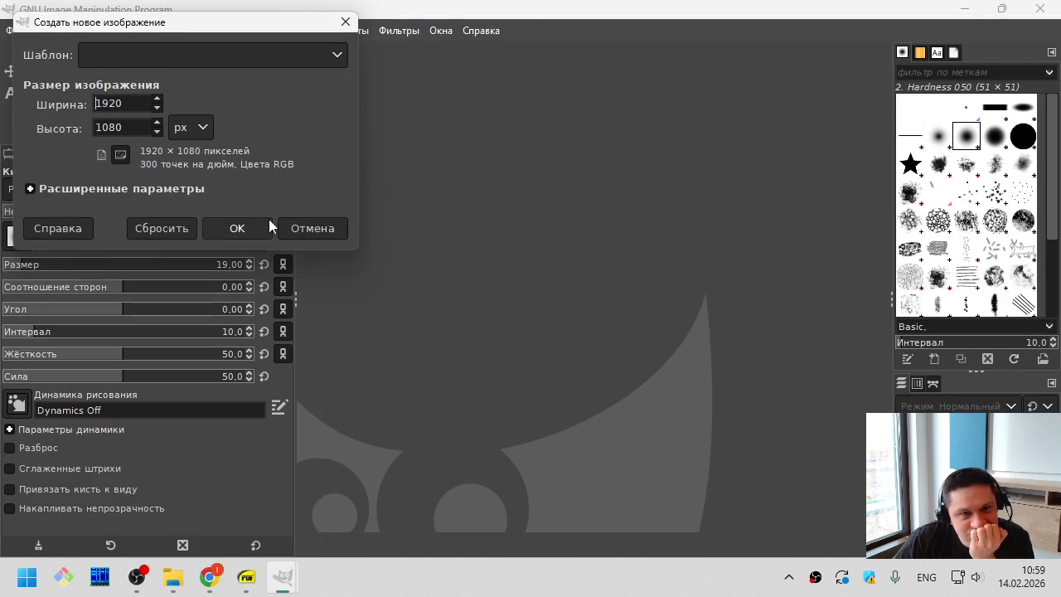
{"action": "left_click", "coordinate": [265, 221]}
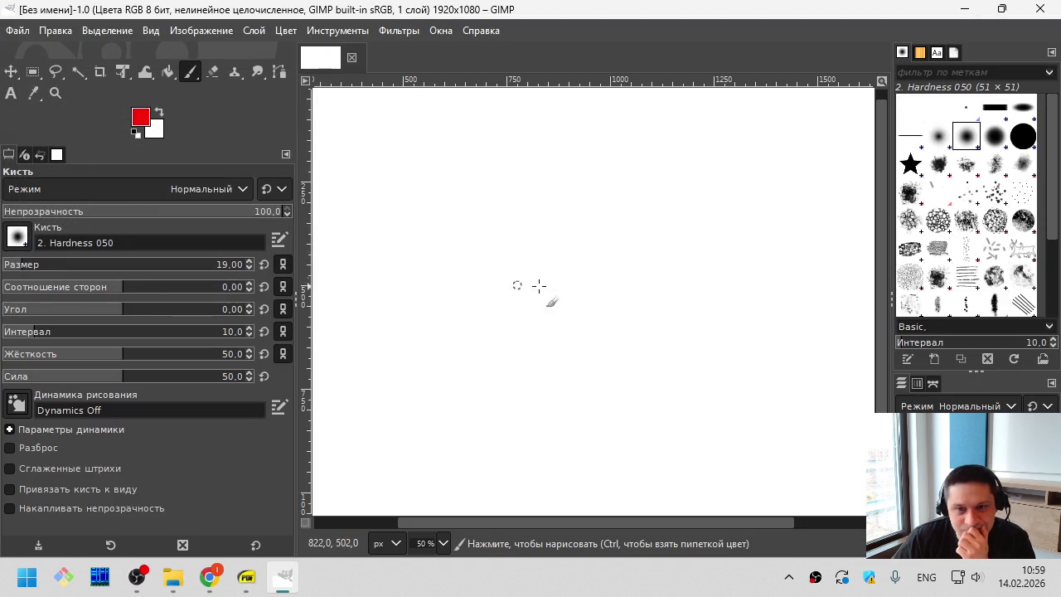
Paint a black stack row outline with its first cell labelled ret addr
{"action": "left_click_drag", "start_coordinate": [343, 249], "coordinate": [738, 264]}
{"action": "key", "text": "ctrl+z"}
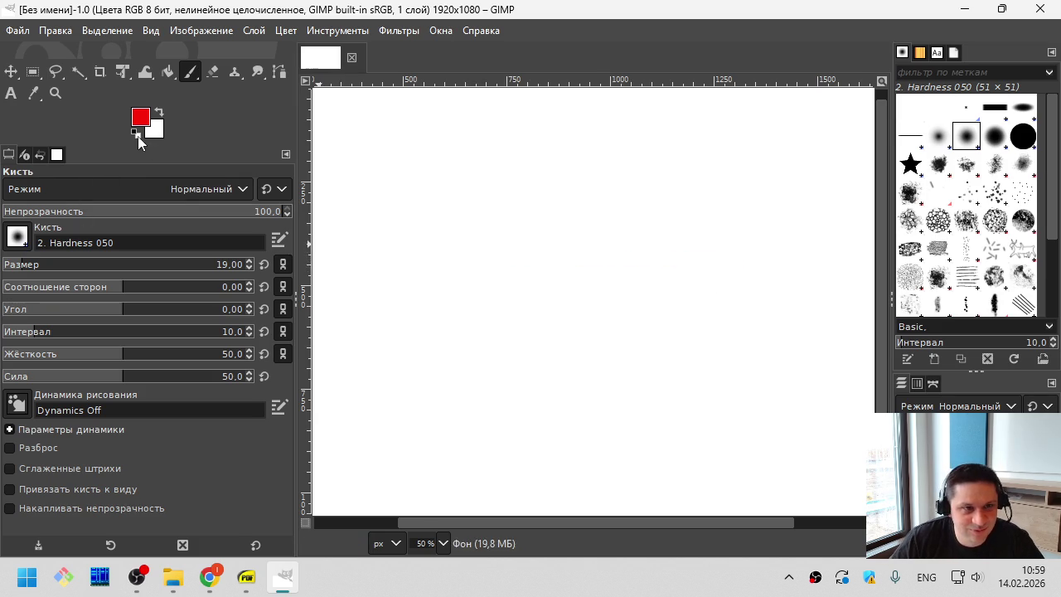
{"action": "left_click", "coordinate": [136, 133]}
{"action": "left_click_drag", "start_coordinate": [444, 267], "coordinate": [766, 272]}
{"action": "left_click_drag", "start_coordinate": [380, 322], "coordinate": [815, 325]}
{"action": "mouse_move", "coordinate": [388, 274]}
{"action": "left_mouse_down"}
{"action": "mouse_move", "coordinate": [470, 271]}
{"action": "mouse_move", "coordinate": [452, 328]}
{"action": "left_mouse_up"}
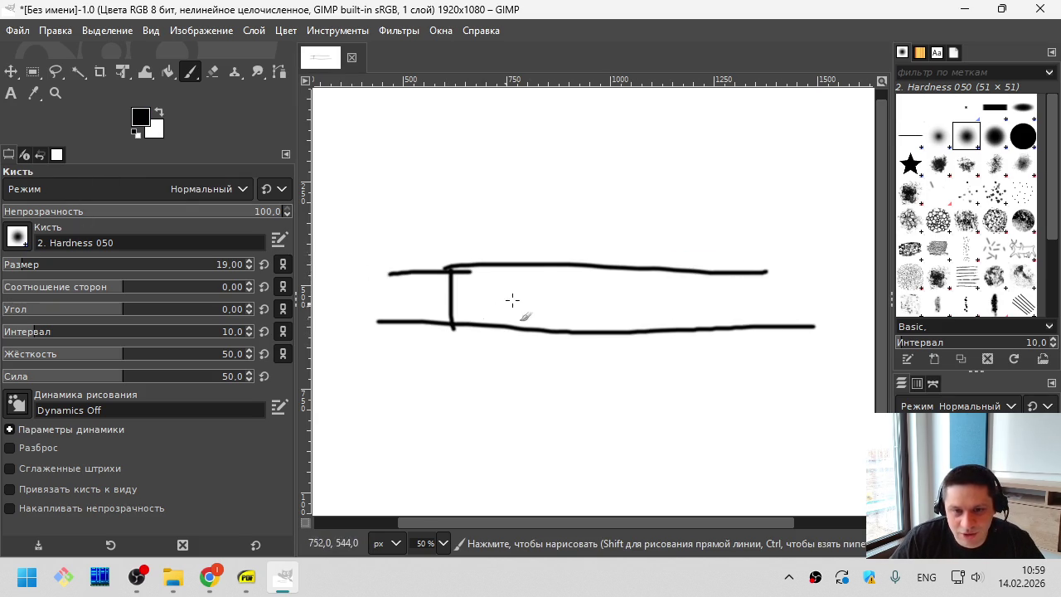
{"action": "left_click_drag", "start_coordinate": [538, 268], "coordinate": [541, 330]}
{"action": "mouse_move", "coordinate": [462, 288]}
{"action": "left_mouse_down"}
{"action": "mouse_move", "coordinate": [503, 282]}
{"action": "mouse_move", "coordinate": [483, 304]}
{"action": "mouse_move", "coordinate": [494, 323]}
{"action": "mouse_move", "coordinate": [495, 302]}
{"action": "mouse_move", "coordinate": [518, 315]}
{"action": "mouse_move", "coordinate": [526, 306]}
{"action": "left_mouse_up"}
Draw an arrow above the row and label it aligned
{"action": "mouse_move", "coordinate": [535, 194]}
{"action": "left_mouse_down"}
{"action": "mouse_move", "coordinate": [542, 246]}
{"action": "mouse_move", "coordinate": [568, 223]}
{"action": "left_mouse_up"}
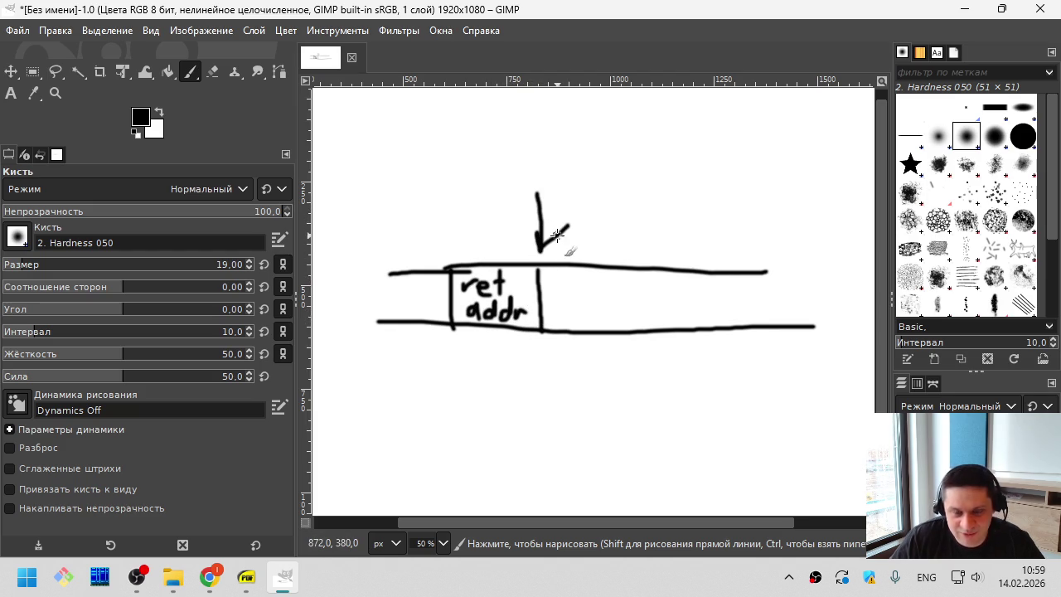
{"action": "mouse_move", "coordinate": [502, 149]}
{"action": "left_mouse_down"}
{"action": "mouse_move", "coordinate": [486, 157]}
{"action": "mouse_move", "coordinate": [535, 162]}
{"action": "left_mouse_up"}
{"action": "mouse_move", "coordinate": [541, 149]}
{"action": "left_mouse_down"}
{"action": "mouse_move", "coordinate": [536, 185]}
{"action": "mouse_move", "coordinate": [553, 170]}
{"action": "mouse_move", "coordinate": [593, 170]}
{"action": "left_mouse_up"}
{"action": "left_click_drag", "start_coordinate": [604, 138], "coordinate": [605, 174]}
Divide the row into cells labelled 7, 8 and 9, and add arrows pointing at ret addr
{"action": "left_click_drag", "start_coordinate": [614, 268], "coordinate": [621, 323]}
{"action": "left_click_drag", "start_coordinate": [670, 267], "coordinate": [686, 324]}
{"action": "left_click_drag", "start_coordinate": [733, 271], "coordinate": [747, 330]}
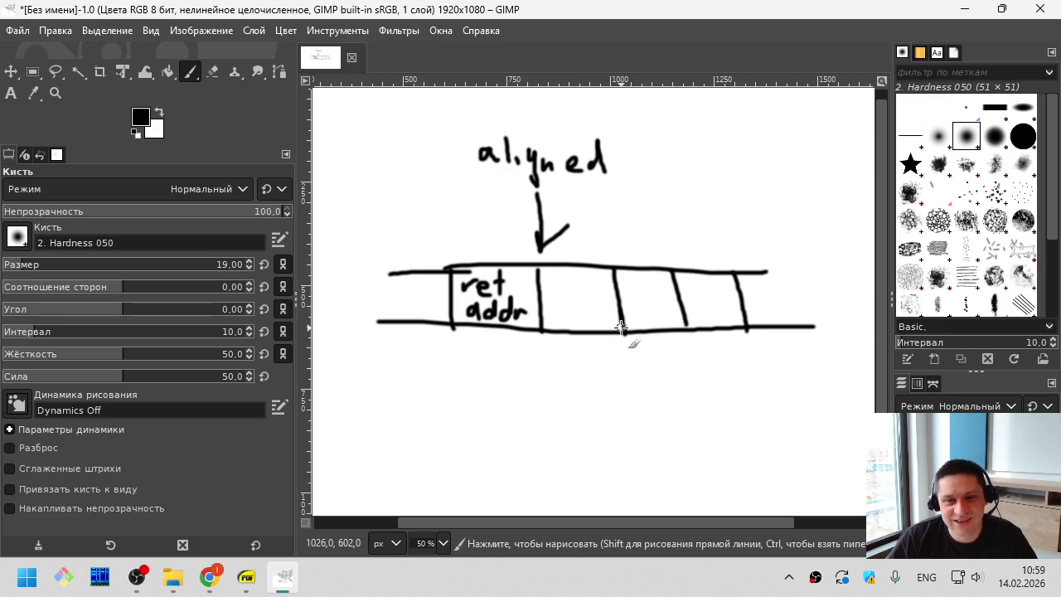
{"action": "mouse_move", "coordinate": [573, 292]}
{"action": "left_mouse_down"}
{"action": "mouse_move", "coordinate": [587, 329]}
{"action": "mouse_move", "coordinate": [606, 309]}
{"action": "left_mouse_up"}
{"action": "left_click_drag", "start_coordinate": [664, 288], "coordinate": [652, 316]}
{"action": "mouse_move", "coordinate": [727, 290]}
{"action": "left_mouse_down"}
{"action": "mouse_move", "coordinate": [714, 303]}
{"action": "mouse_move", "coordinate": [734, 313]}
{"action": "left_mouse_up"}
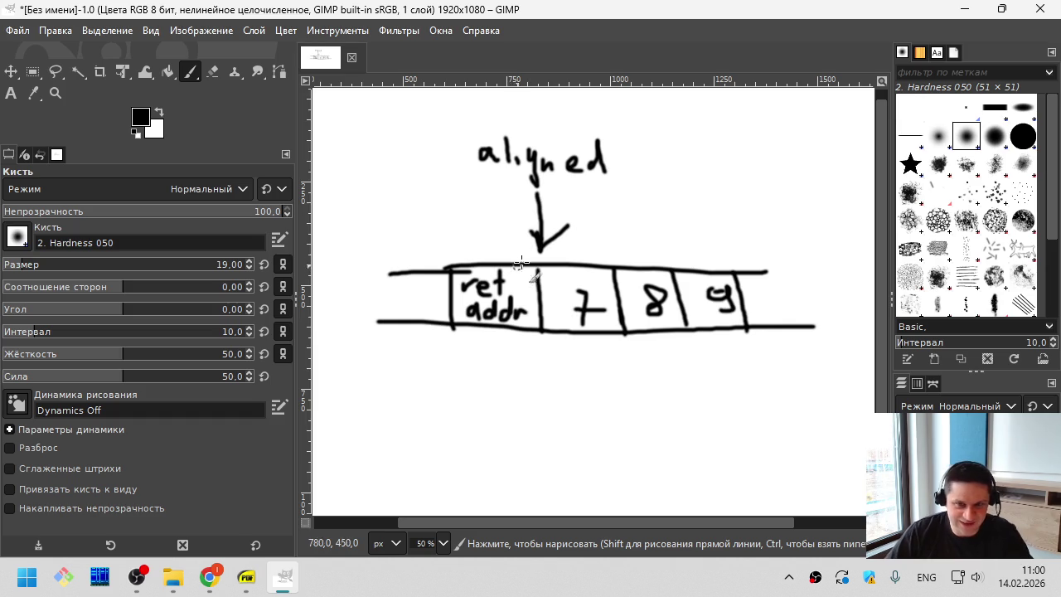
{"action": "left_click_drag", "start_coordinate": [524, 222], "coordinate": [542, 247]}
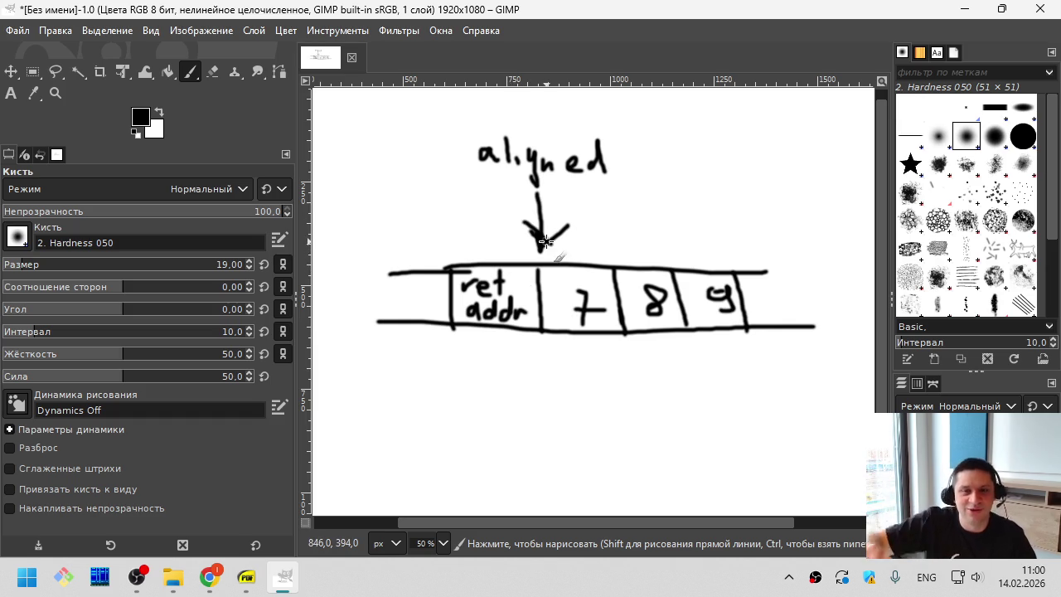
{"action": "mouse_move", "coordinate": [450, 344]}
{"action": "left_mouse_down"}
{"action": "mouse_move", "coordinate": [454, 386]}
{"action": "mouse_move", "coordinate": [466, 362]}
{"action": "left_mouse_up"}
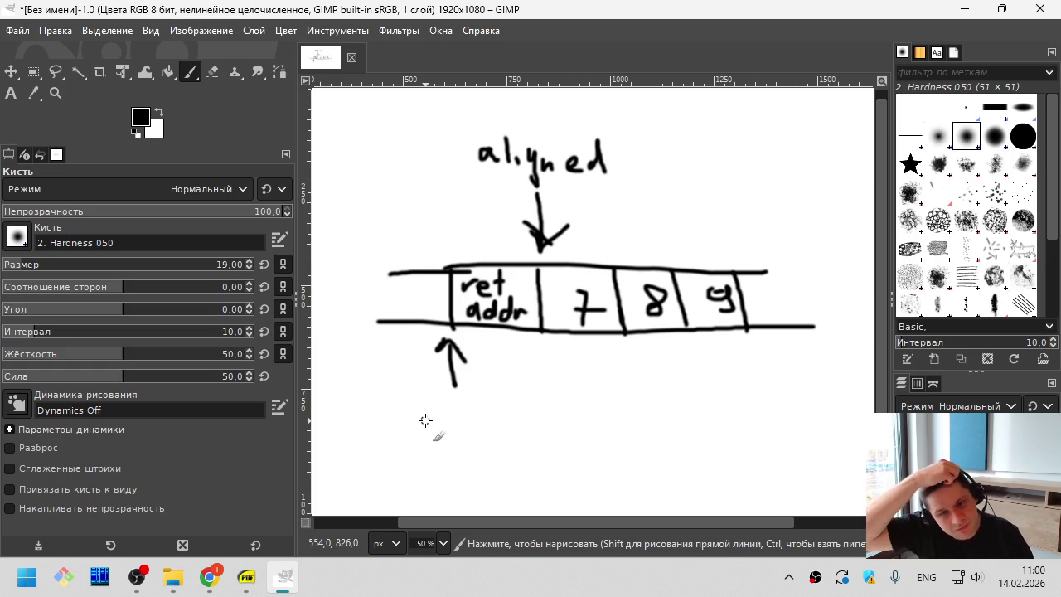
{"action": "key", "text": "alt+Tab"}
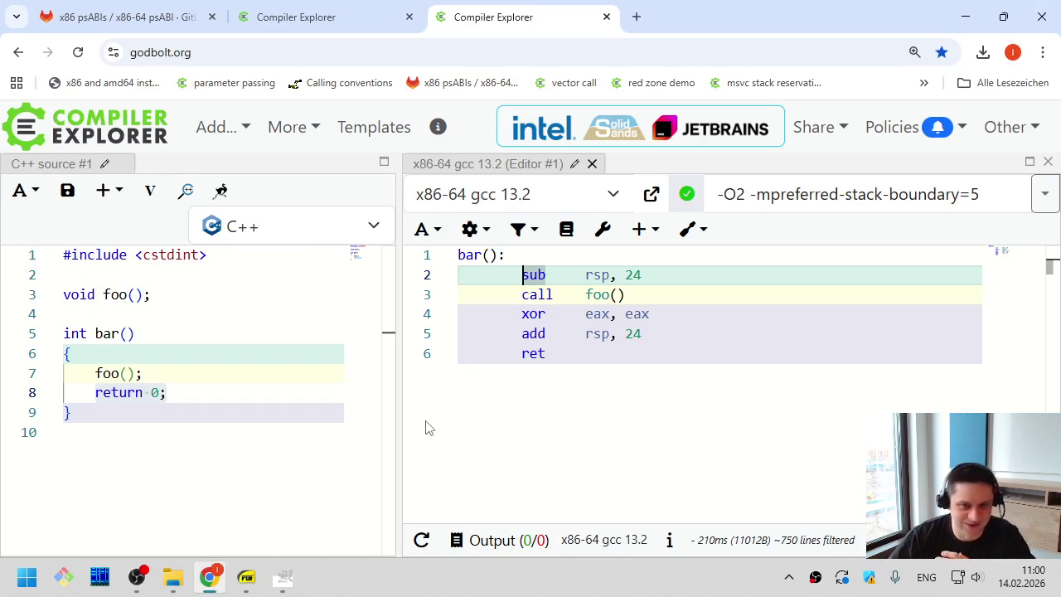
Delete -mpreferred-stack-boundary=5 so the compiler options read just -O2
{"action": "left_click_drag", "start_coordinate": [749, 193], "coordinate": [990, 199]}
{"action": "left_click", "coordinate": [991, 202]}
{"action": "key", "text": "shift+Home"}
{"action": "key", "text": "shift+Right"}
{"action": "key", "text": "shift+Right"}
{"action": "key", "text": "shift+Right"}
{"action": "key", "text": "ctrl+c"}
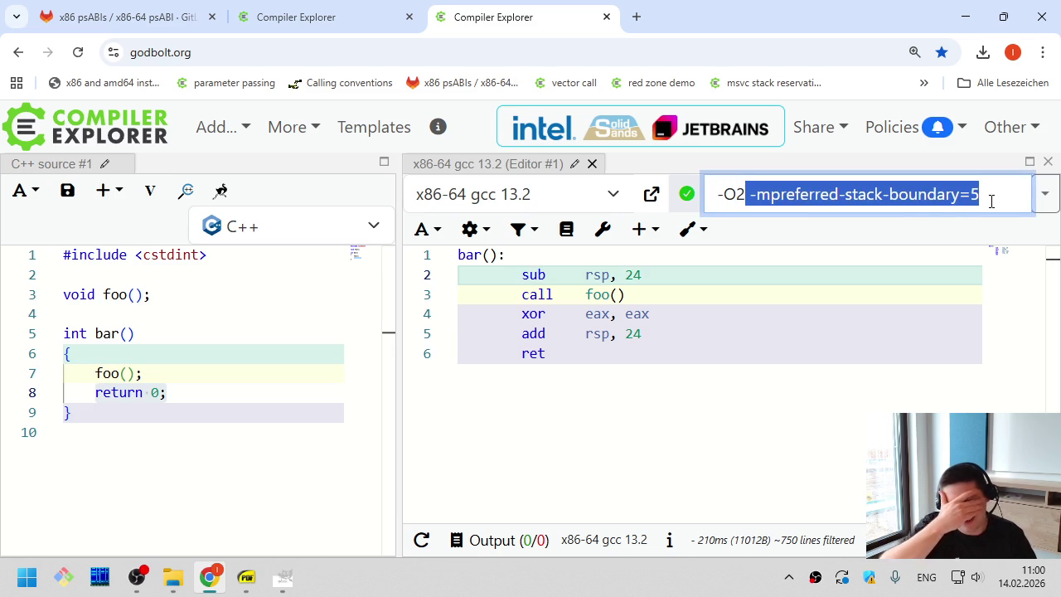
{"action": "key", "text": "BackSpace"}
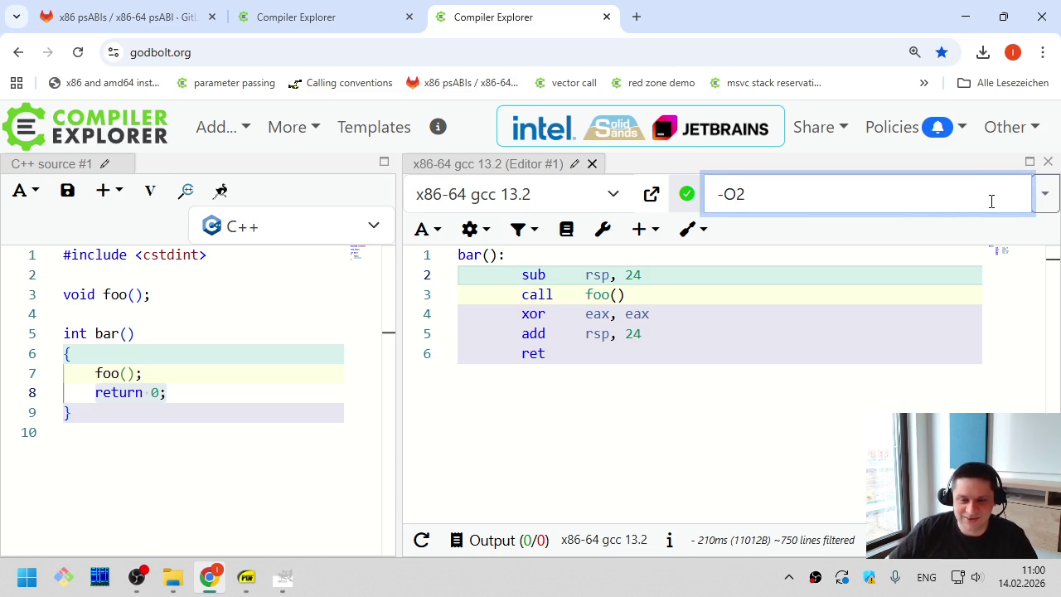
Select bar()'s sub rsp, 8 and add rsp, 8 to compare the restored 8-byte reservation
{"action": "left_click_drag", "start_coordinate": [644, 331], "coordinate": [517, 334]}
{"action": "mouse_move", "coordinate": [521, 275]}
{"action": "left_mouse_down"}
{"action": "mouse_move", "coordinate": [643, 279]}
{"action": "mouse_move", "coordinate": [514, 276]}
{"action": "left_mouse_up"}
{"action": "left_click", "coordinate": [645, 280]}
{"action": "left_click", "coordinate": [515, 278]}
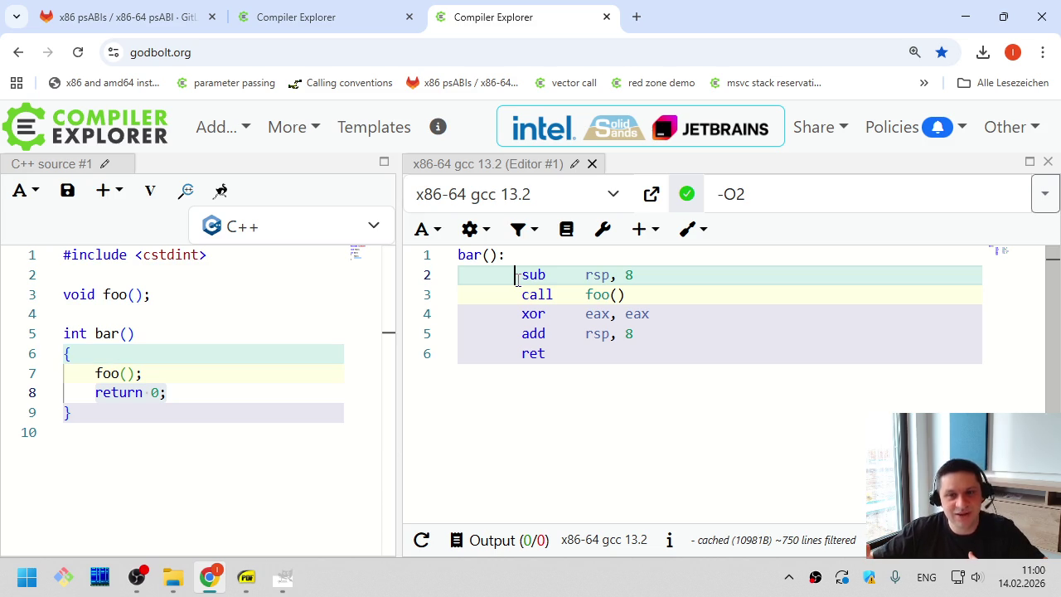
{"action": "left_click_drag", "start_coordinate": [516, 278], "coordinate": [635, 276]}
{"action": "left_click", "coordinate": [659, 279]}
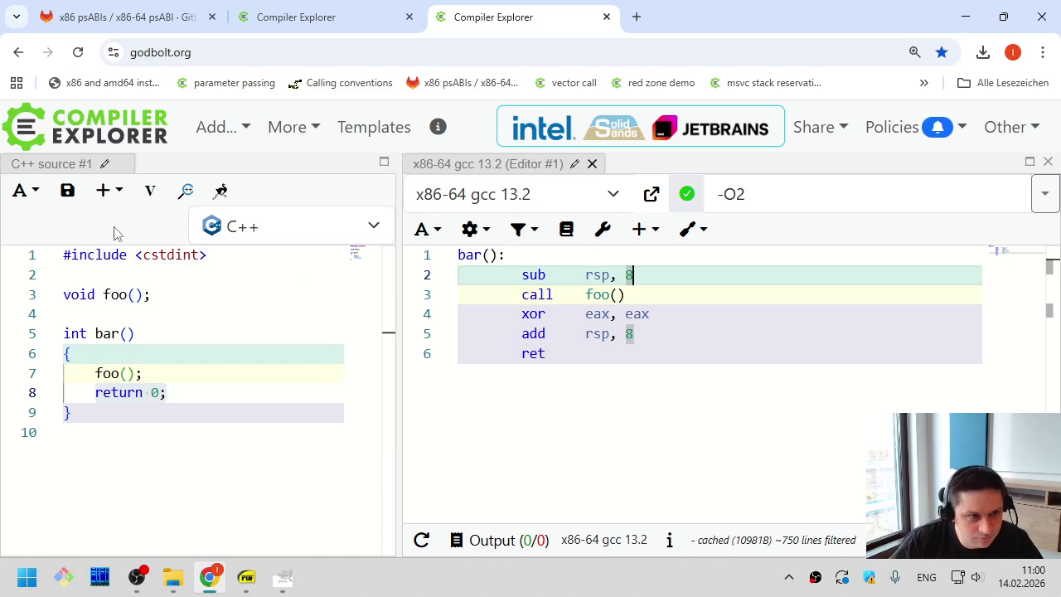
{"action": "left_click", "coordinate": [241, 88]}
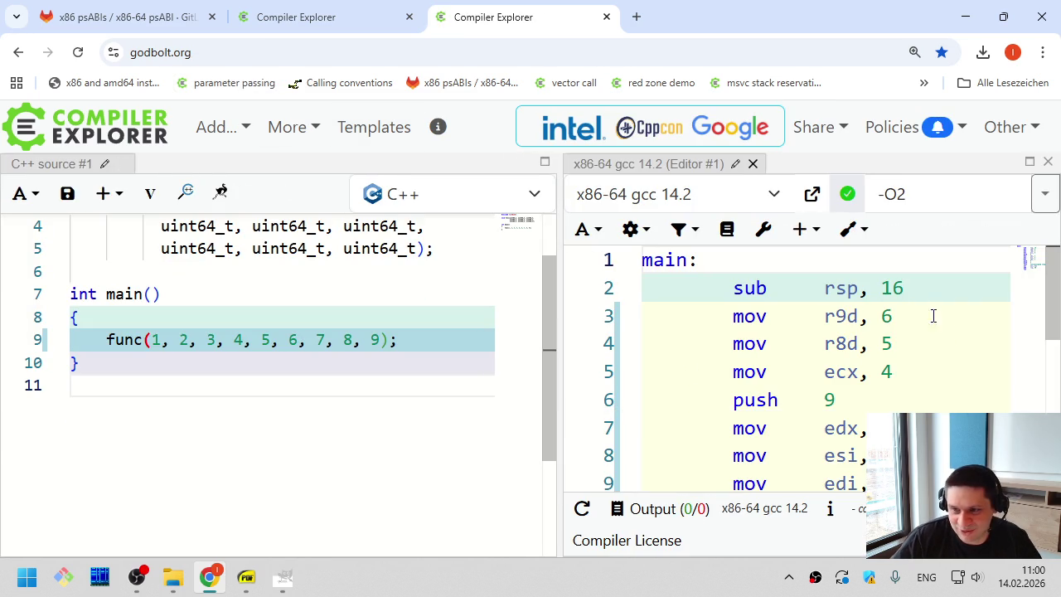
Widen the assembly pane and select main's sub rsp, 16 in the nine-argument func() example
{"action": "left_click", "coordinate": [733, 288]}
{"action": "left_click_drag", "start_coordinate": [561, 452], "coordinate": [513, 445]}
{"action": "scroll", "coordinate": [491, 430], "scroll_direction": "up", "scroll_amount": 2}
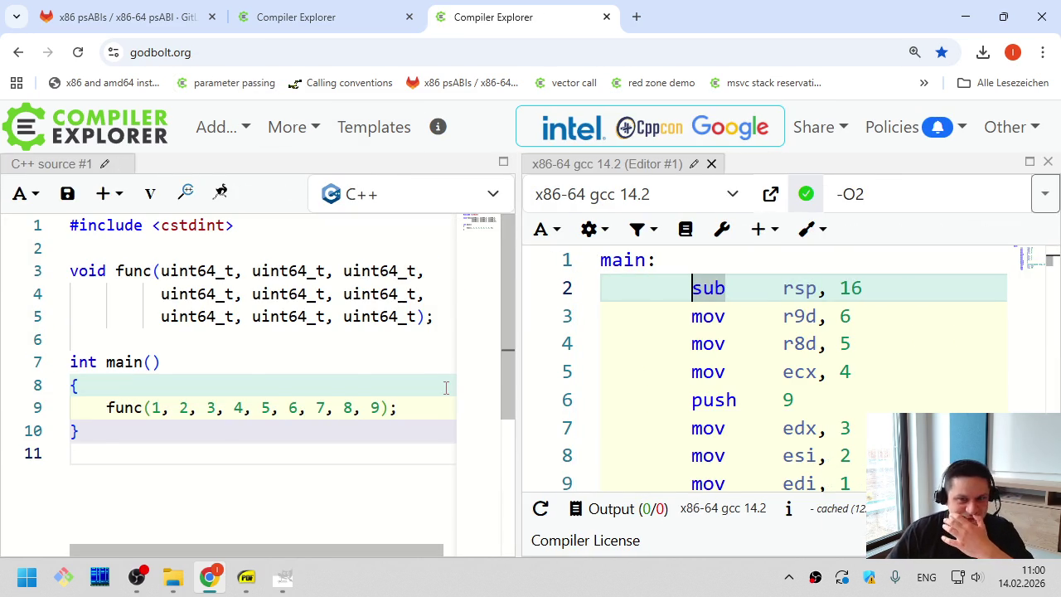
{"action": "mouse_move", "coordinate": [874, 302]}
{"action": "left_mouse_down"}
{"action": "mouse_move", "coordinate": [864, 288]}
{"action": "mouse_move", "coordinate": [711, 288]}
{"action": "mouse_move", "coordinate": [887, 287]}
{"action": "left_mouse_up"}
{"action": "scroll", "coordinate": [885, 308], "scroll_direction": "down", "scroll_amount": 3}
{"action": "mouse_move", "coordinate": [860, 428]}
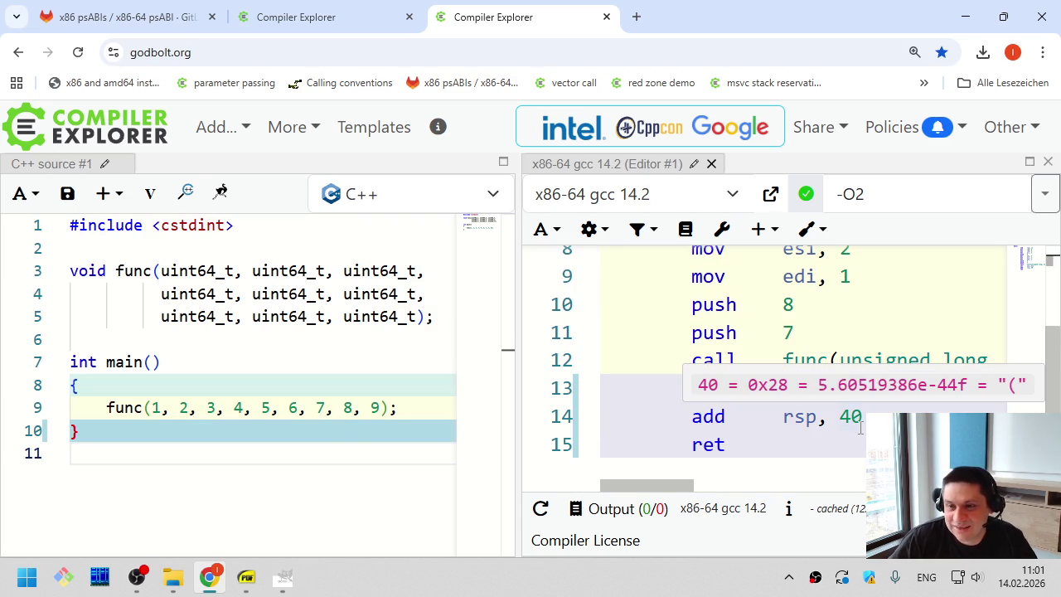
{"action": "scroll", "coordinate": [804, 341], "scroll_direction": "up", "scroll_amount": 1}
{"action": "scroll", "coordinate": [823, 340], "scroll_direction": "up", "scroll_amount": 2}
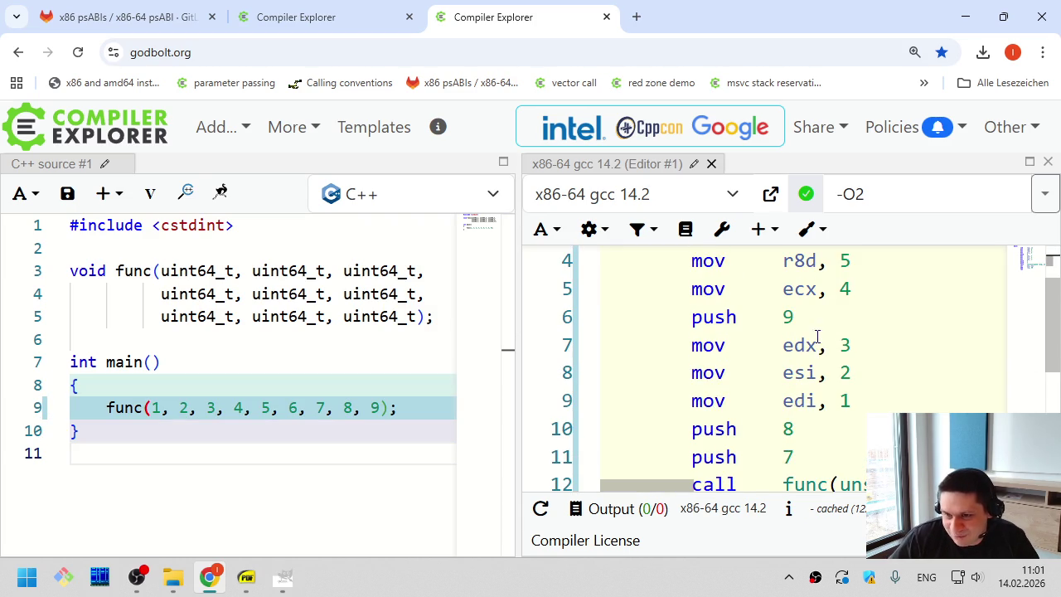
{"action": "mouse_move", "coordinate": [863, 288]}
{"action": "left_mouse_down"}
{"action": "mouse_move", "coordinate": [682, 288]}
{"action": "mouse_move", "coordinate": [692, 288]}
{"action": "left_mouse_up"}
Paste the stack boundary flag after -O2 in the compiler options
{"action": "left_click", "coordinate": [893, 197]}
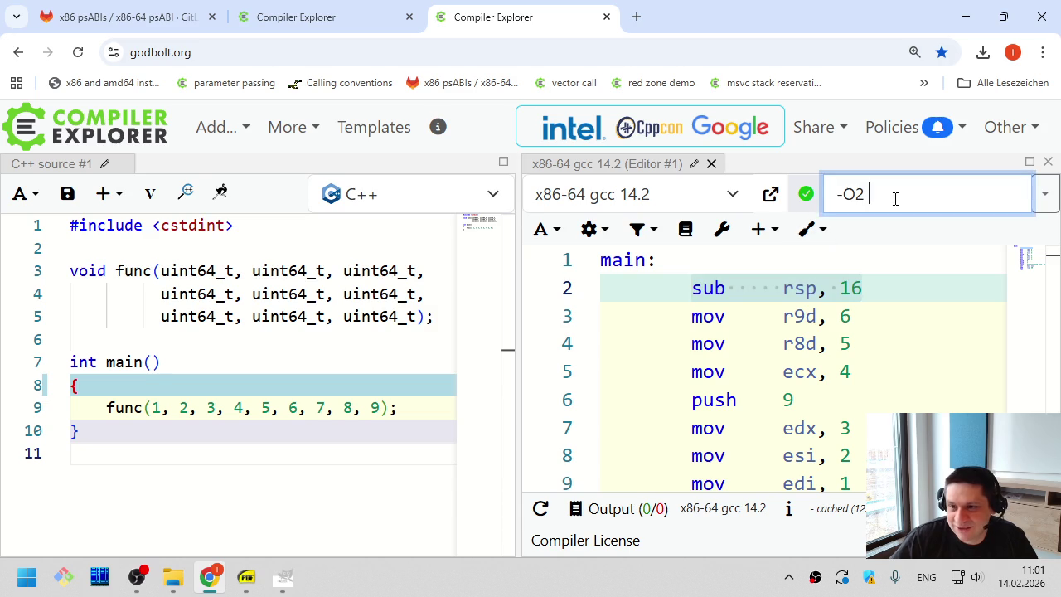
{"action": "key", "text": "ctrl+v"}
{"action": "key", "text": "Home"}
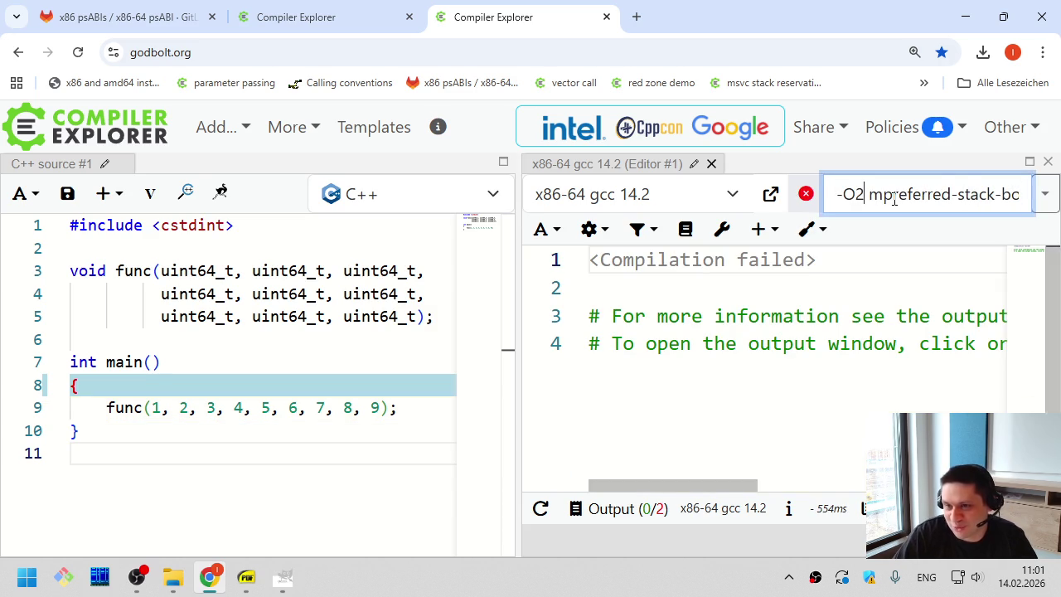